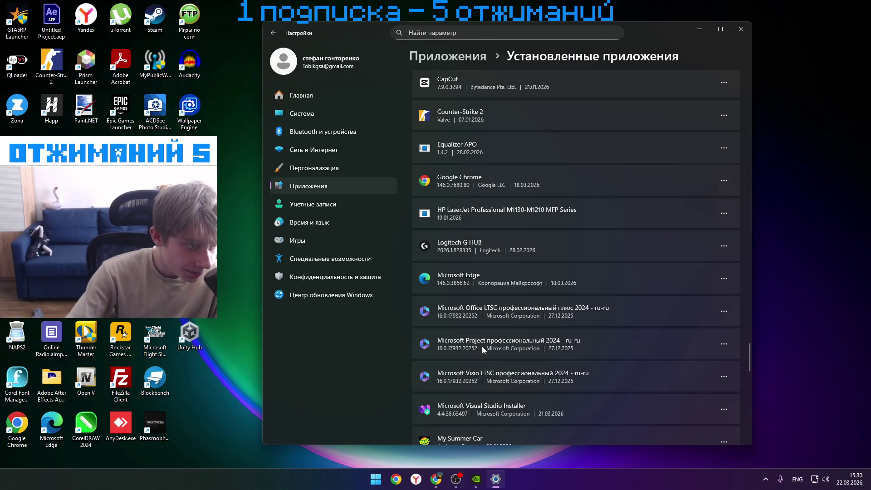
- Scroll the installed apps list, start uninstalling Unity, then dismiss the prompt
{"action": "scroll", "coordinate": [484, 349], "scroll_direction": "down", "scroll_amount": 5}
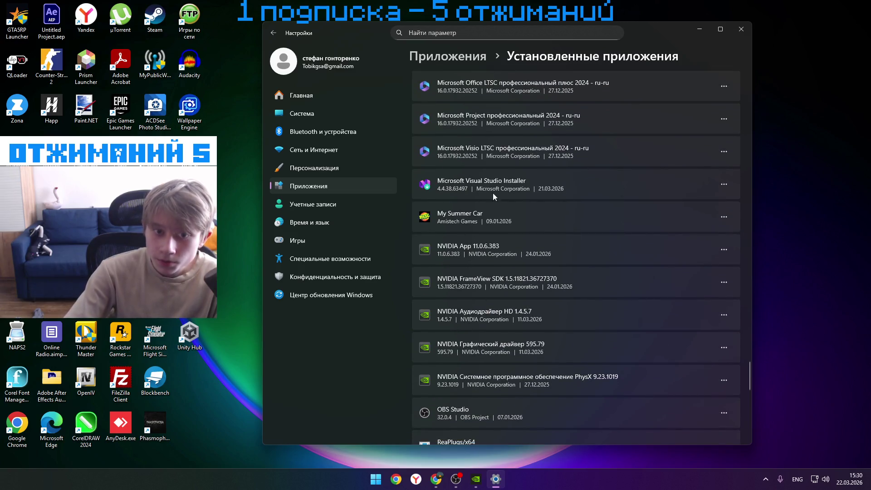
{"action": "scroll", "coordinate": [567, 229], "scroll_direction": "down", "scroll_amount": 10}
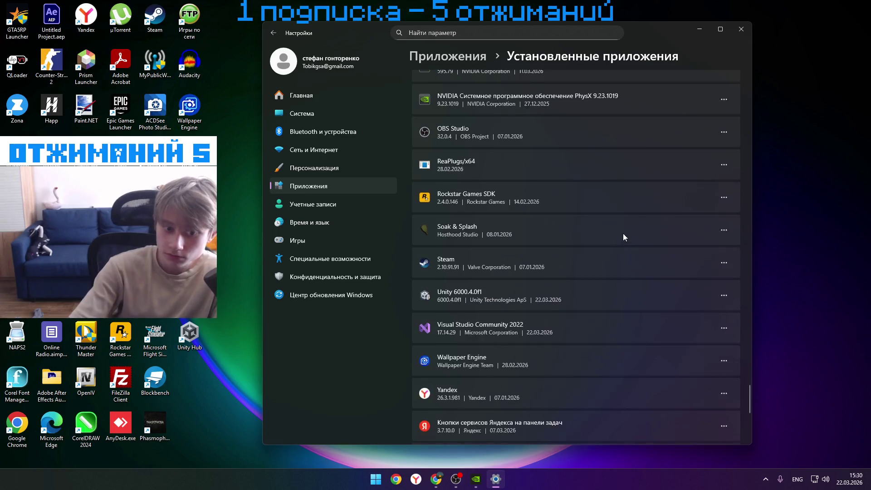
{"action": "scroll", "coordinate": [563, 211], "scroll_direction": "up", "scroll_amount": 1}
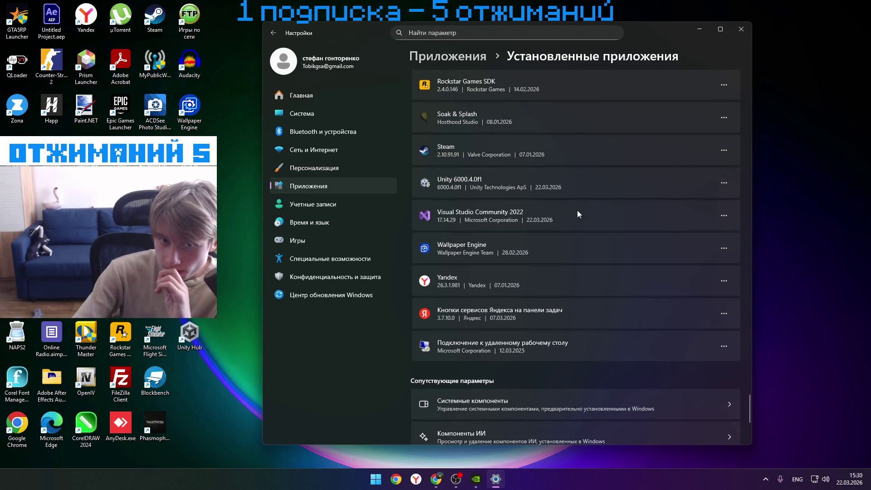
{"action": "left_click", "coordinate": [723, 183]}
{"action": "left_click", "coordinate": [635, 217]}
{"action": "left_click", "coordinate": [704, 231]}
- Bring up the NVIDIA app, close it, and start a Windows search
{"action": "left_click", "coordinate": [476, 480]}
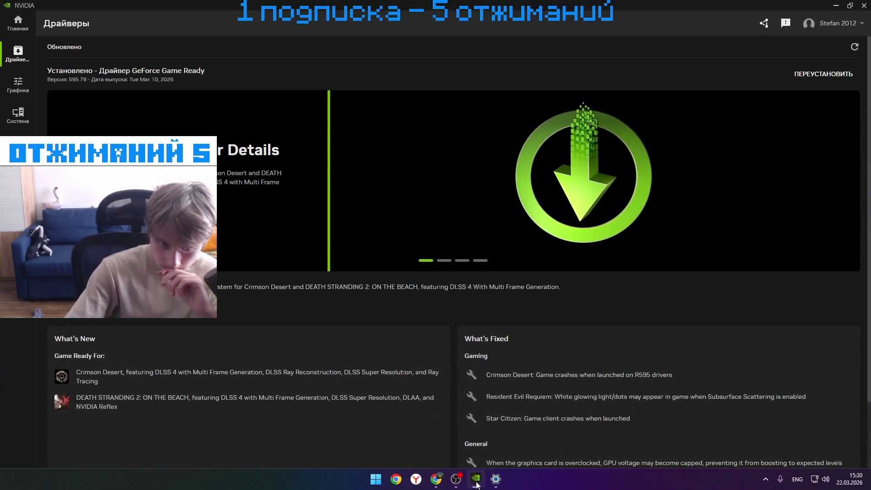
{"action": "left_click", "coordinate": [863, 4]}
{"action": "key", "text": "super"}
- Launch the Steam client from a Windows search for 'steam' and view its library
{"action": "type", "text": "steam"}
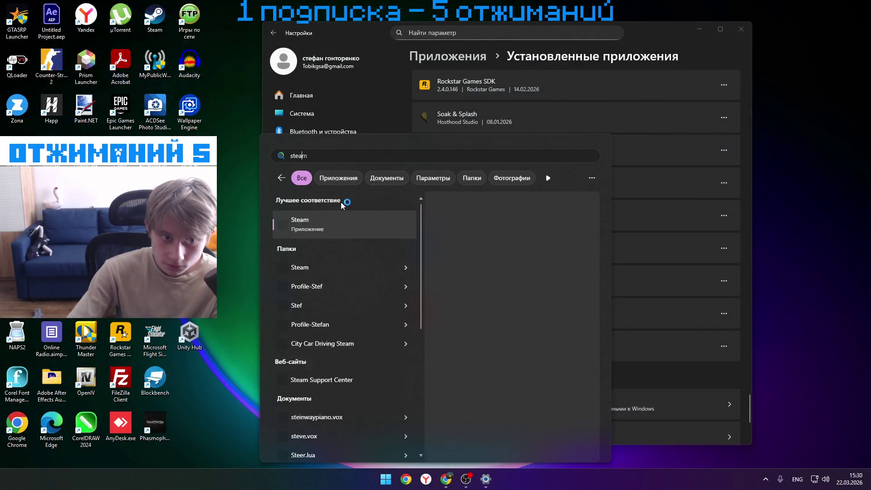
{"action": "left_click", "coordinate": [331, 226]}
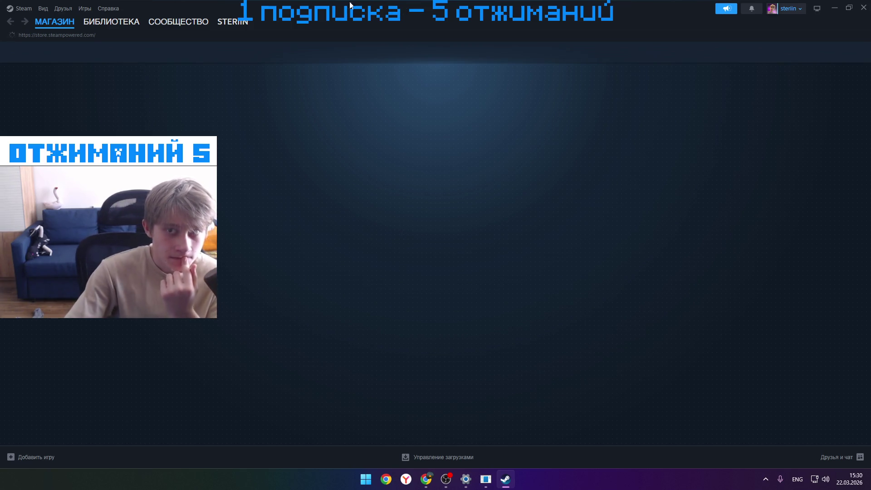
{"action": "left_click", "coordinate": [111, 21]}
- Reposition the Steam window, return it to the store maximized, then switch to Chrome
{"action": "double_click", "coordinate": [229, 6]}
{"action": "mouse_move", "coordinate": [272, 37]}
{"action": "left_mouse_down"}
{"action": "mouse_move", "coordinate": [374, 155]}
{"action": "mouse_move", "coordinate": [306, 68]}
{"action": "left_mouse_up"}
{"action": "left_click", "coordinate": [127, 85]}
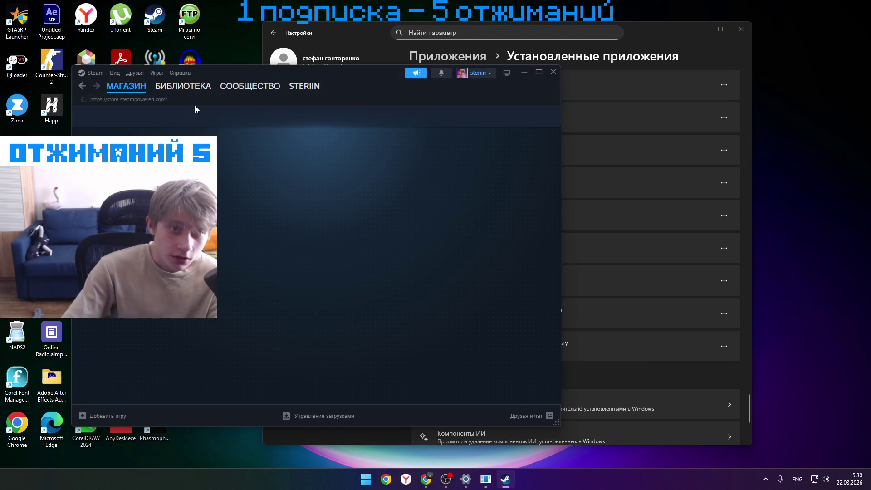
{"action": "left_click", "coordinate": [539, 72]}
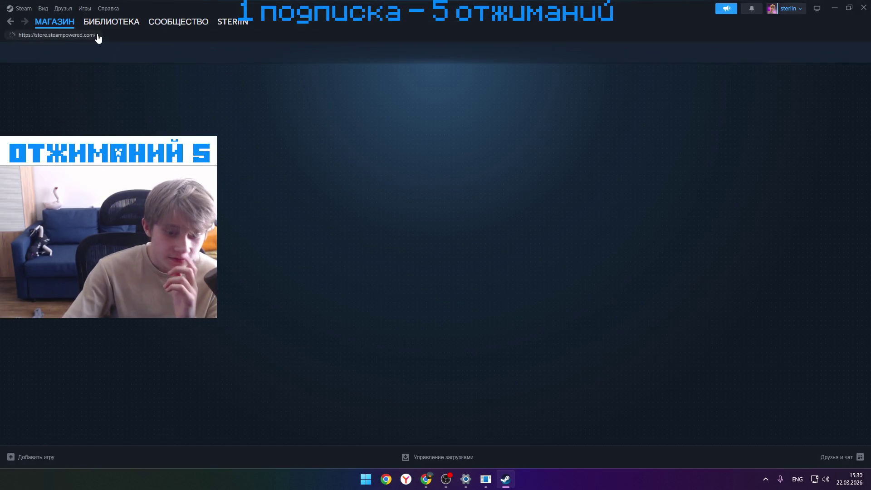
{"action": "key", "text": "alt+Tab"}
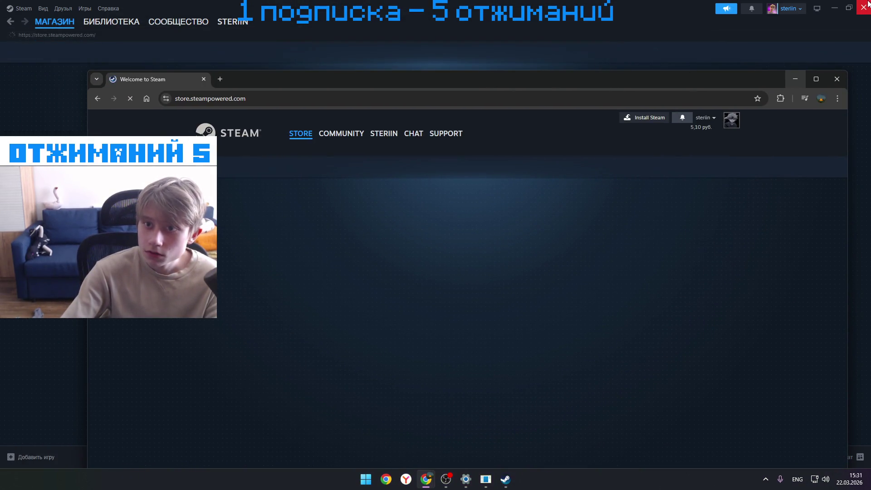
- Turn on the Browsec VPN extension in Chrome
{"action": "left_click", "coordinate": [780, 98]}
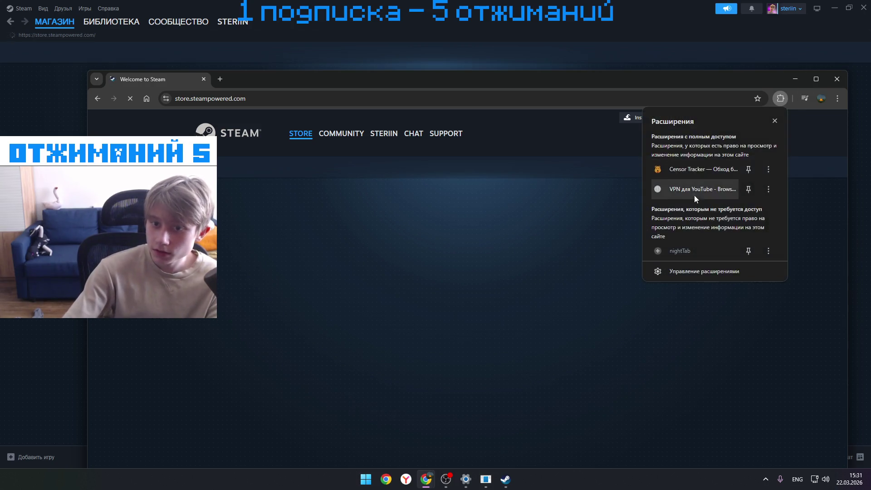
{"action": "left_click", "coordinate": [694, 193]}
{"action": "left_click", "coordinate": [749, 286]}
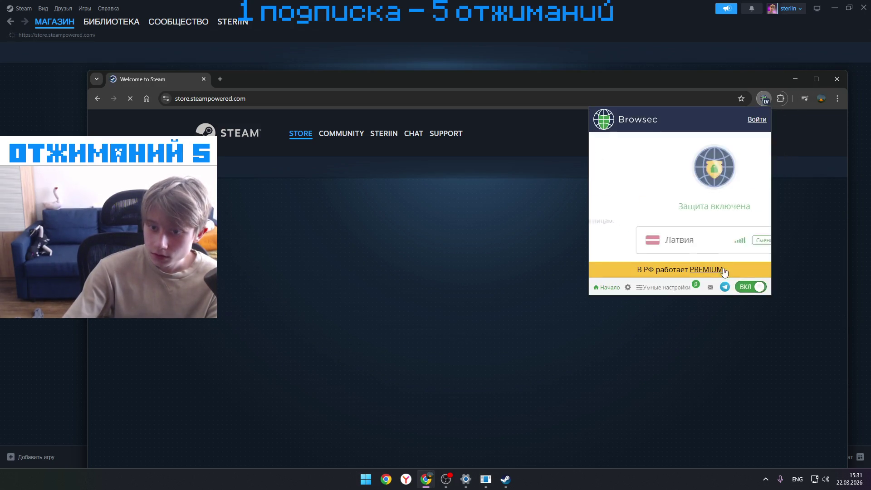
{"action": "left_click", "coordinate": [498, 317]}
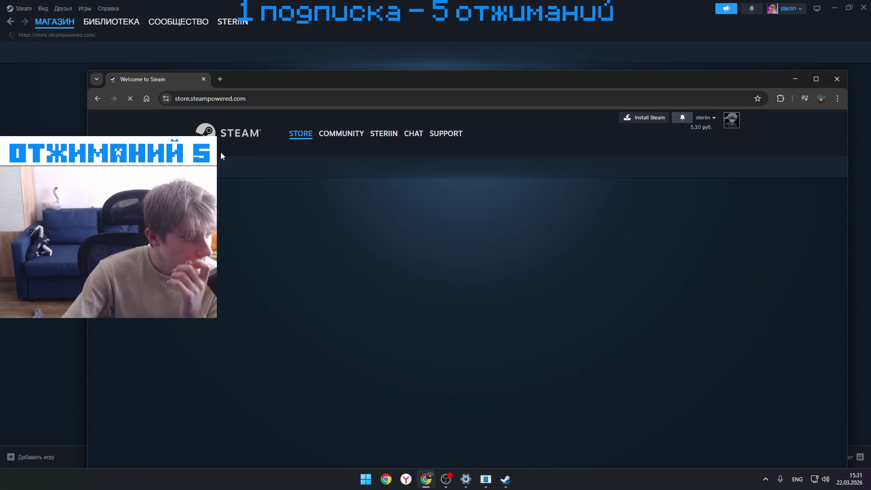
{"action": "left_click", "coordinate": [785, 99]}
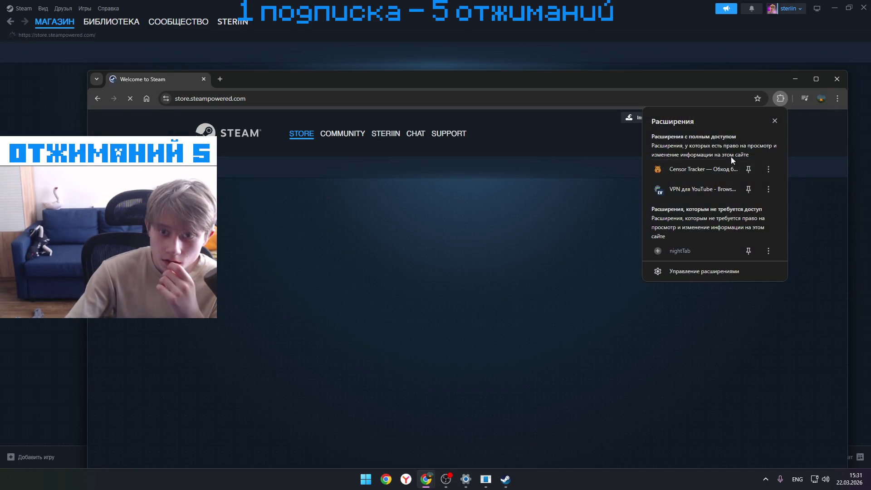
{"action": "left_click", "coordinate": [693, 189]}
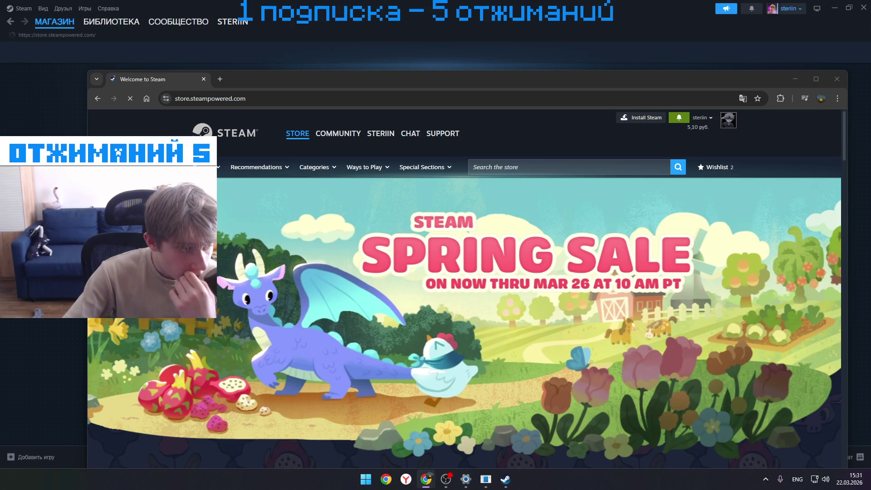
{"action": "scroll", "coordinate": [335, 145], "scroll_direction": "down", "scroll_amount": 1}
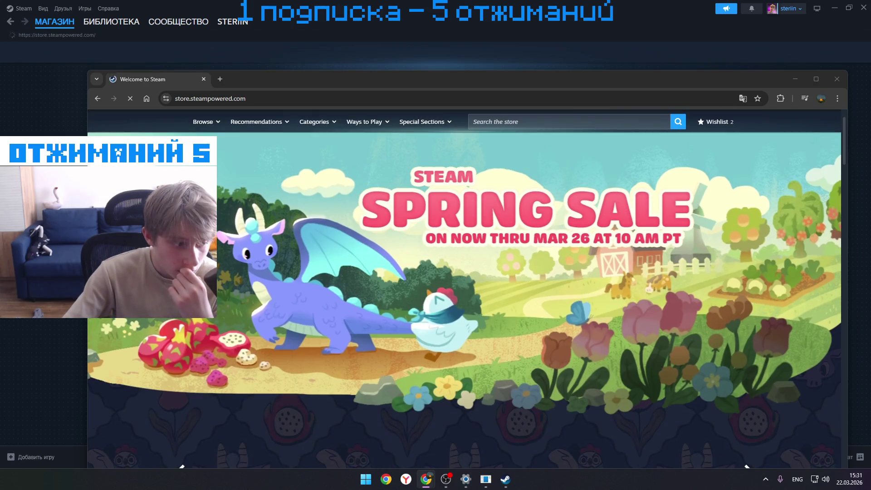
{"action": "scroll", "coordinate": [487, 180], "scroll_direction": "down", "scroll_amount": 6}
{"action": "scroll", "coordinate": [488, 179], "scroll_direction": "up", "scroll_amount": 8}
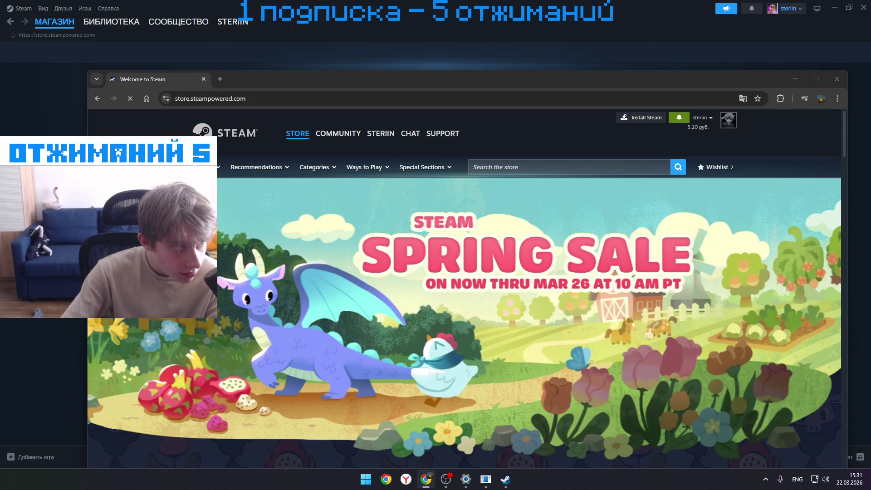
- Search the Steam store for 'Godot Engine' with the browser maximized
{"action": "left_click", "coordinate": [483, 167]}
{"action": "type", "text": "Godot Engine"}
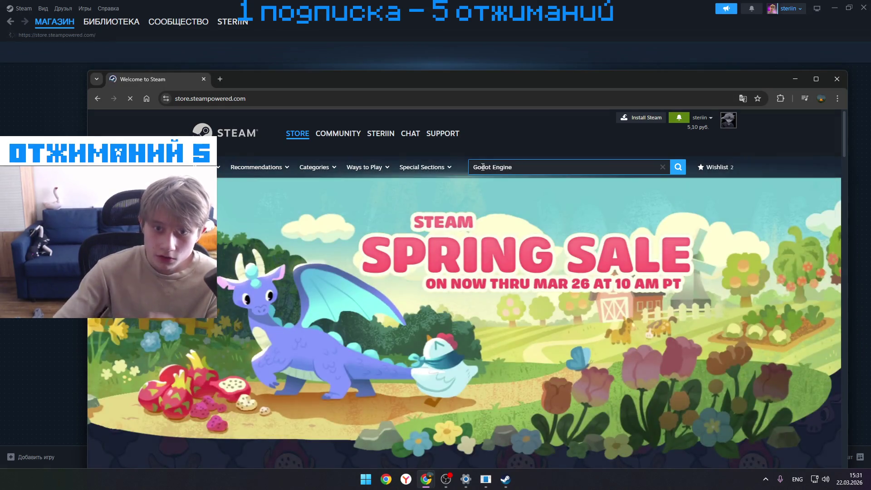
{"action": "key", "text": "Return"}
{"action": "left_click", "coordinate": [814, 79]}
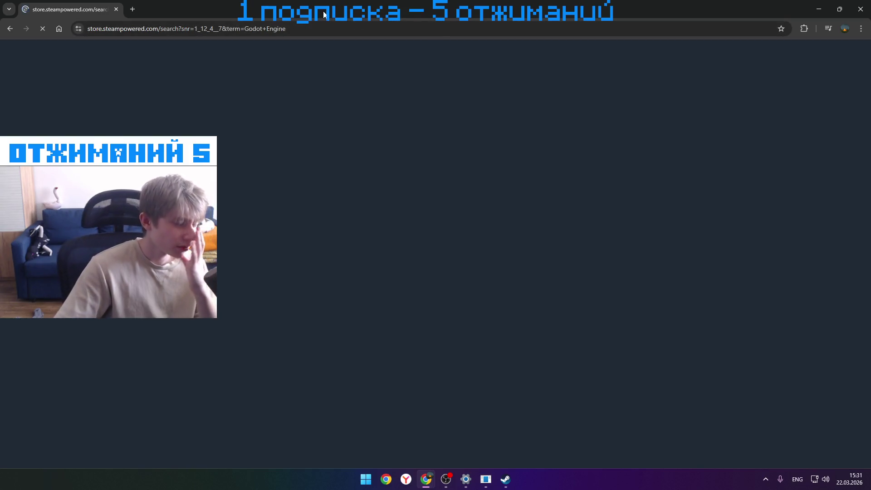
- Check the Browsec VPN panel and resize and reposition the browser window
{"action": "left_click", "coordinate": [804, 28]}
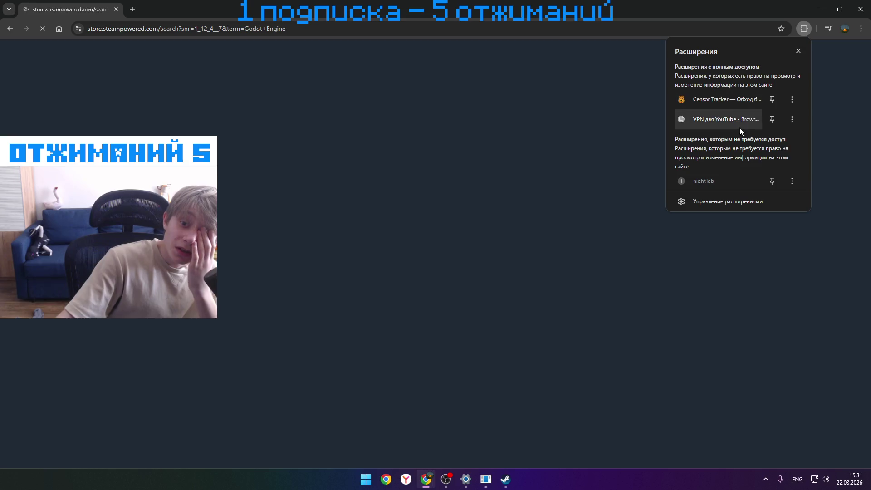
{"action": "left_click", "coordinate": [705, 112]}
{"action": "left_click", "coordinate": [755, 27]}
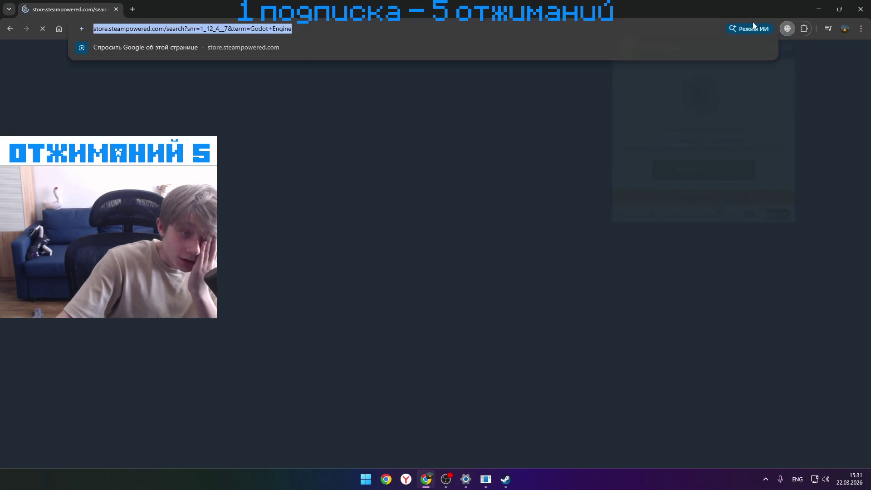
{"action": "mouse_move", "coordinate": [744, 10]}
{"action": "left_mouse_down"}
{"action": "mouse_move", "coordinate": [684, 112]}
{"action": "mouse_move", "coordinate": [649, 113]}
{"action": "left_mouse_up"}
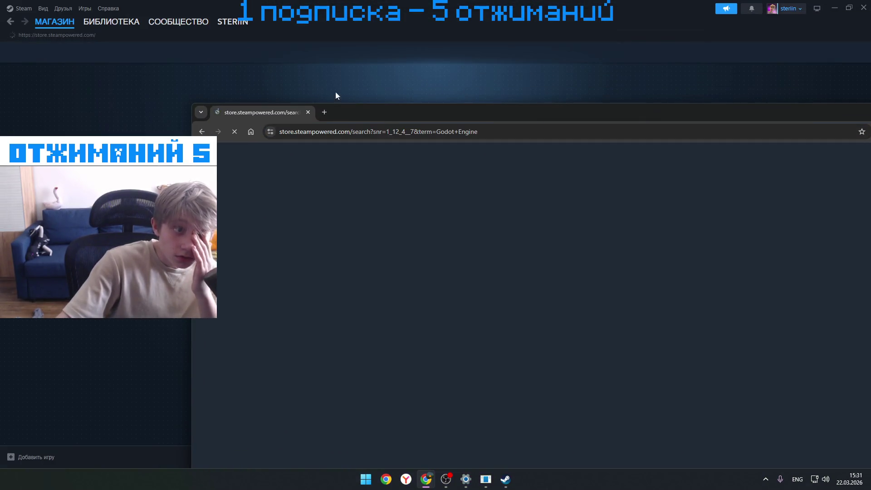
{"action": "left_click_drag", "start_coordinate": [589, 119], "coordinate": [426, 77]}
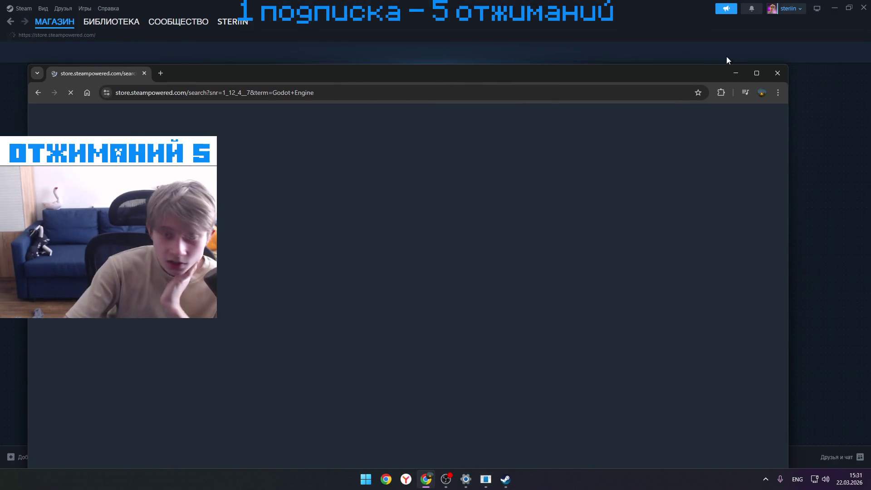
{"action": "left_click", "coordinate": [721, 93]}
{"action": "left_click", "coordinate": [656, 178]}
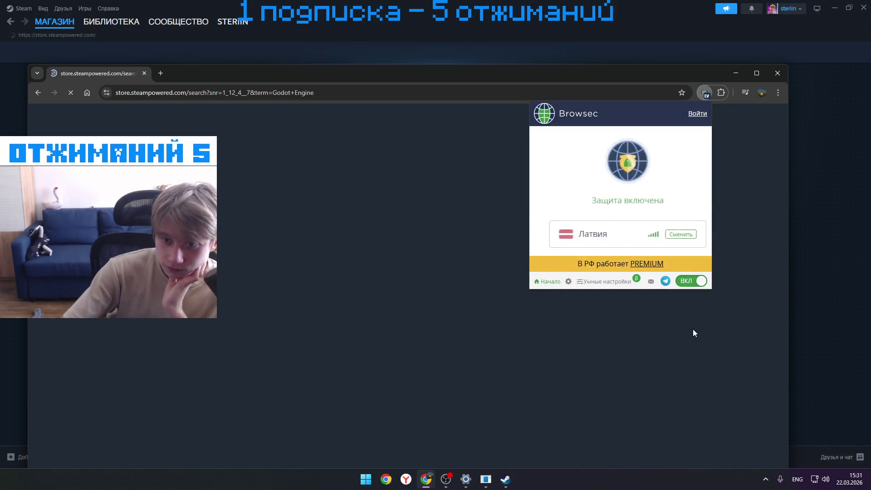
{"action": "left_click", "coordinate": [692, 330]}
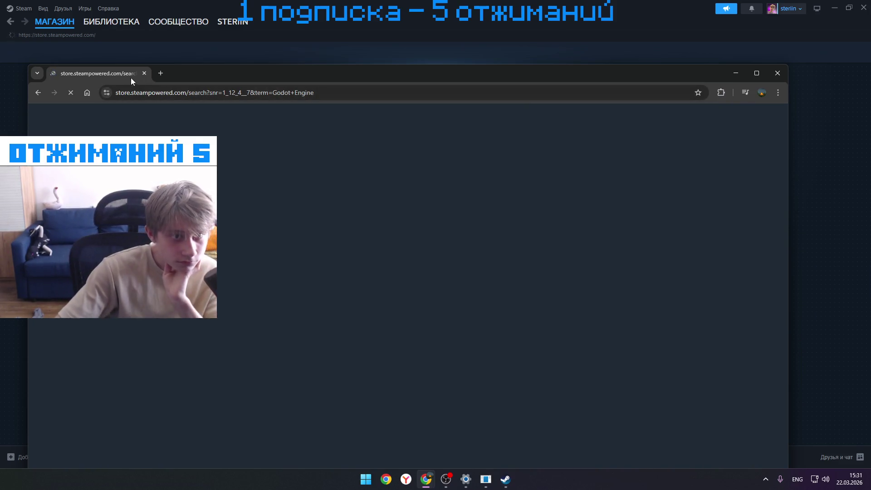
- Search the store again for 'Godot Engine' and add it to the library
{"action": "left_click", "coordinate": [45, 94]}
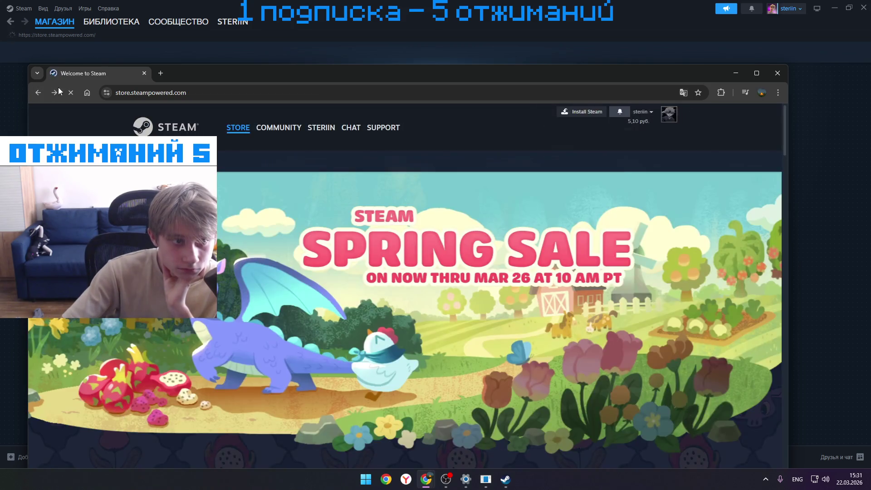
{"action": "left_click", "coordinate": [496, 156]}
{"action": "type", "text": "Godot Engine"}
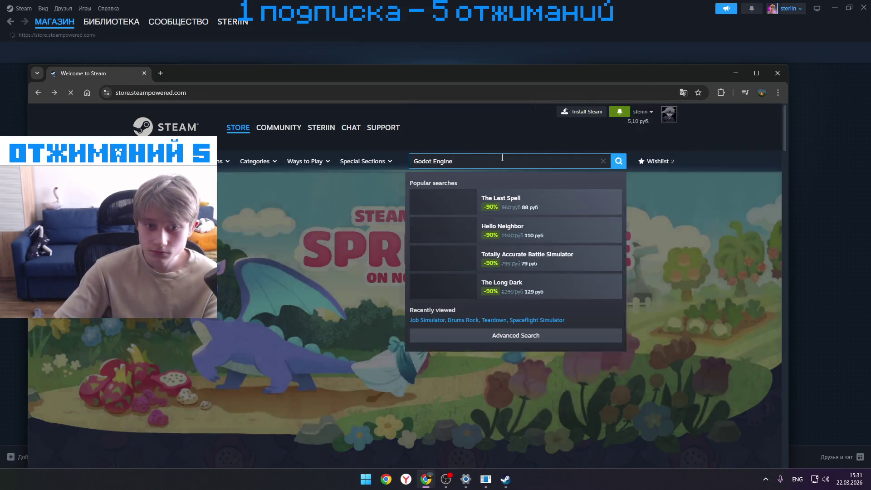
{"action": "key", "text": "Return"}
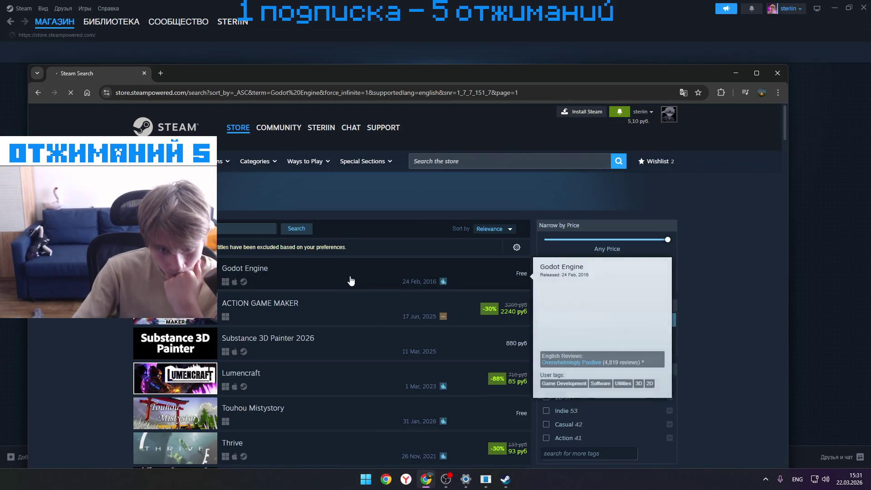
{"action": "left_click", "coordinate": [342, 279]}
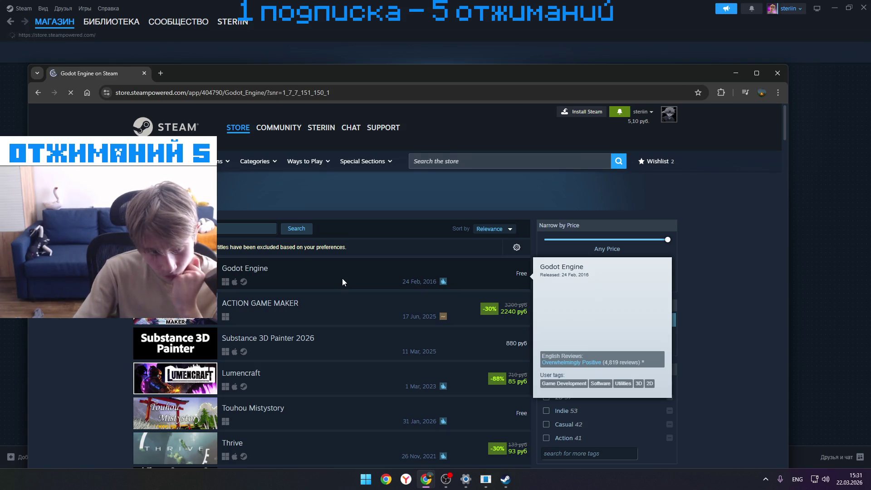
{"action": "scroll", "coordinate": [344, 279], "scroll_direction": "down", "scroll_amount": 4}
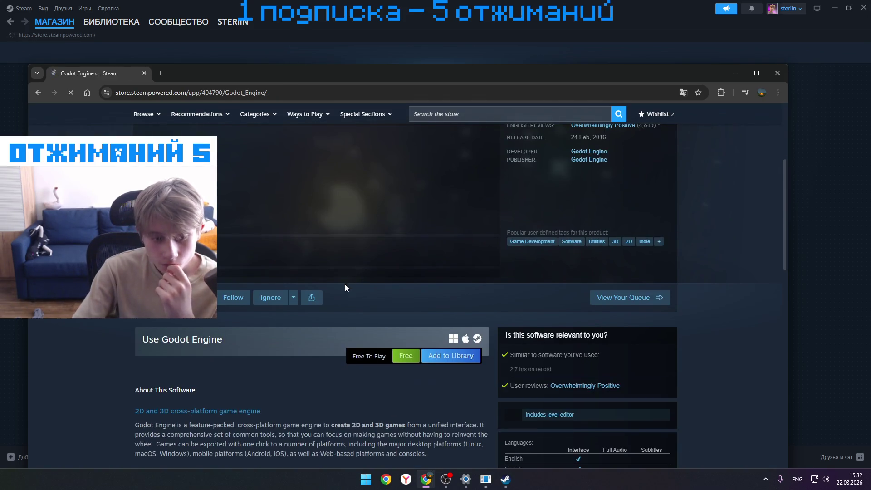
{"action": "left_click", "coordinate": [427, 361]}
{"action": "left_click", "coordinate": [539, 316]}
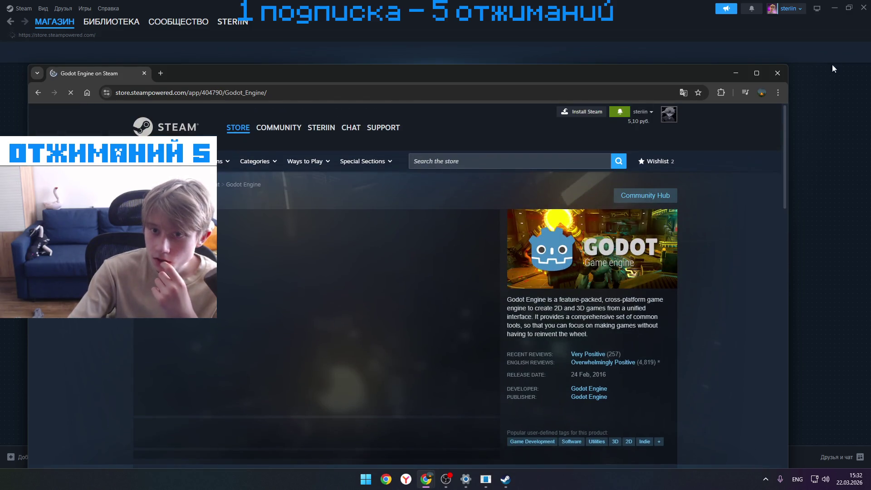
- Switch the Browsec VPN off and close Chrome
{"action": "left_click", "coordinate": [721, 93]}
{"action": "left_click", "coordinate": [640, 193]}
{"action": "left_click", "coordinate": [696, 281]}
{"action": "left_click", "coordinate": [777, 73]}
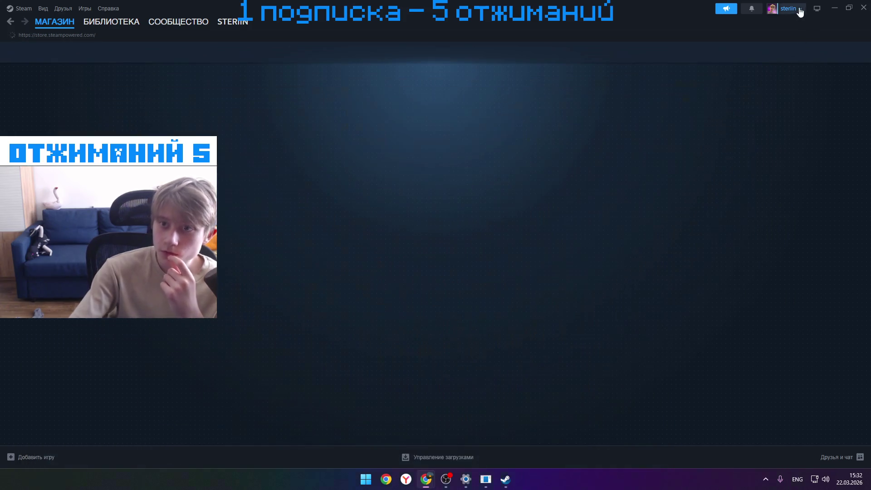
- Switch Steam to the other account and confirm uninstalling Unity 6000.4.0f1
{"action": "left_click", "coordinate": [791, 8]}
{"action": "left_click", "coordinate": [804, 85]}
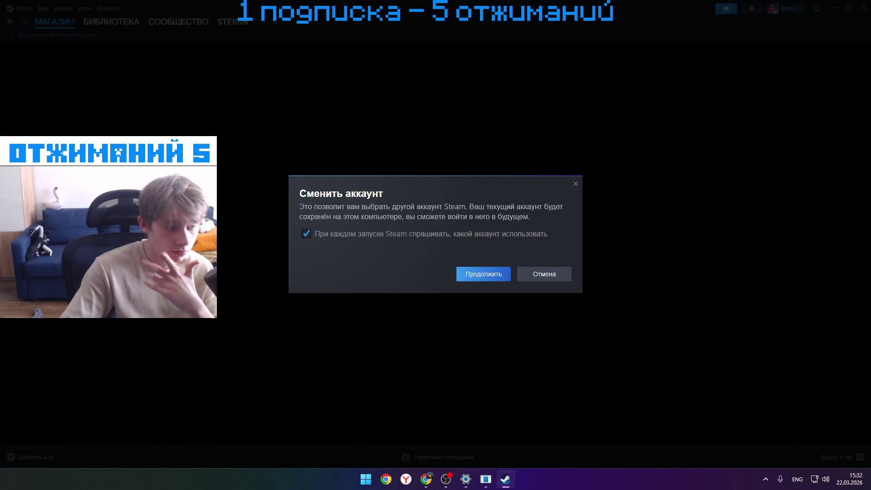
{"action": "left_click", "coordinate": [495, 274]}
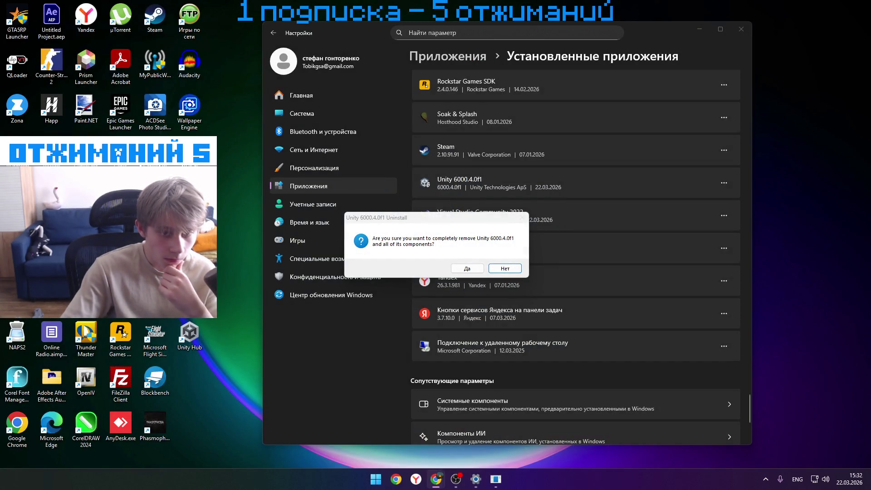
{"action": "left_click", "coordinate": [479, 269]}
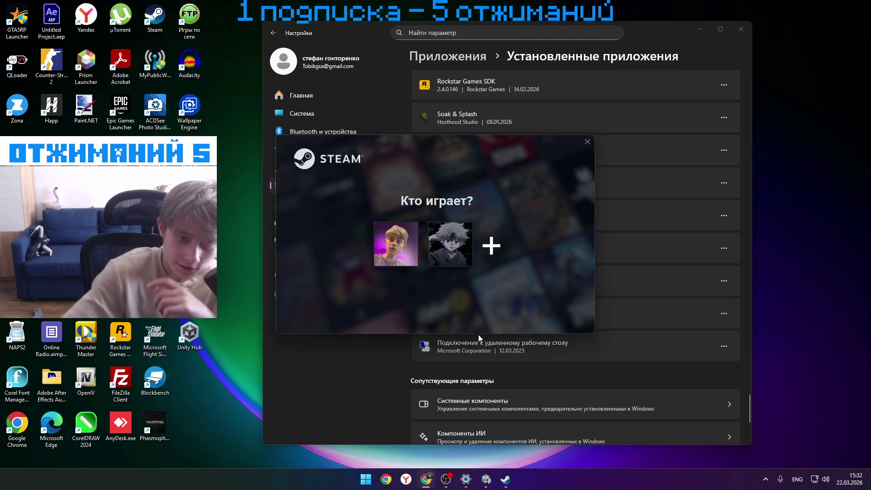
{"action": "left_click", "coordinate": [444, 233]}
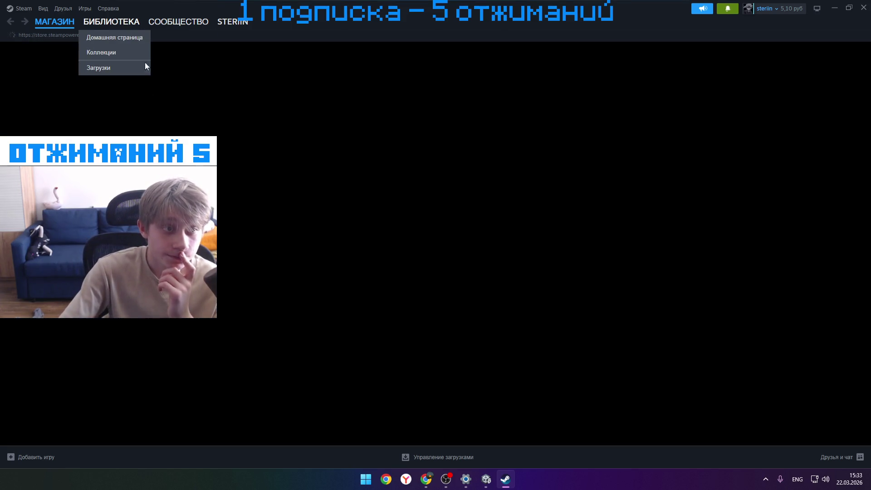
- Select Godot Engine in the Steam library and install it on Data (D:)
{"action": "left_click", "coordinate": [112, 21]}
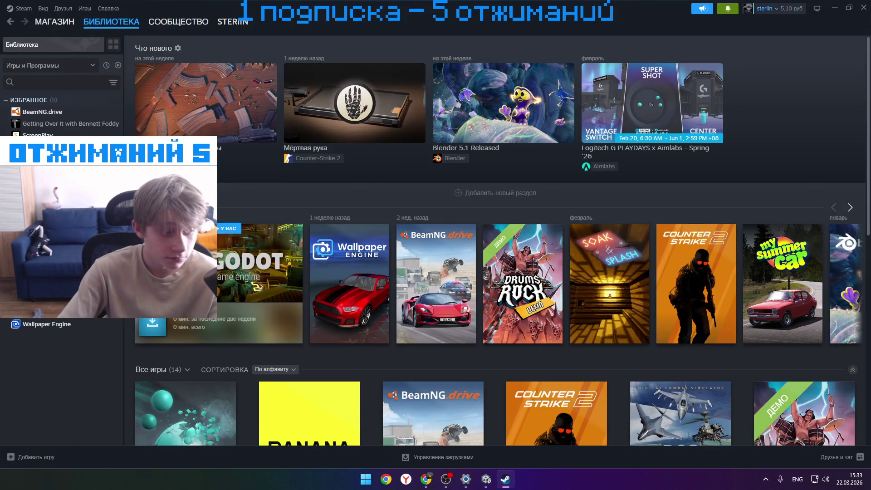
{"action": "left_click", "coordinate": [258, 272]}
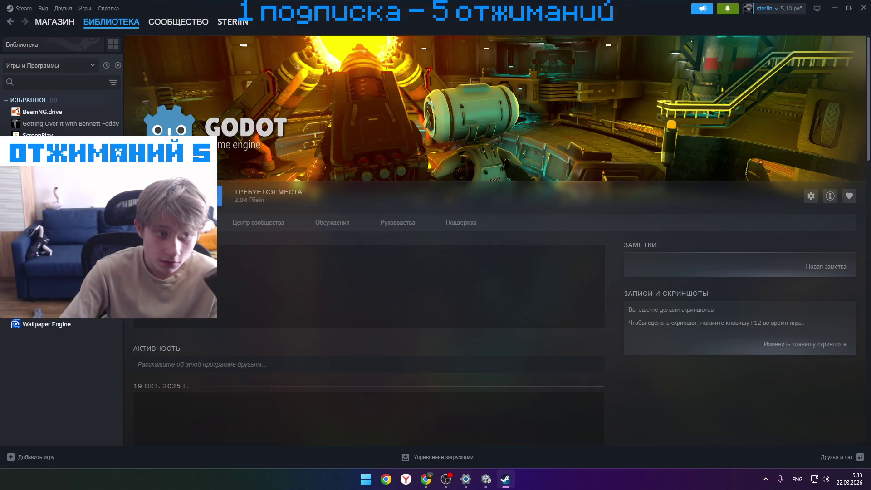
{"action": "left_click", "coordinate": [176, 195]}
{"action": "left_click", "coordinate": [421, 271]}
{"action": "left_click", "coordinate": [417, 317]}
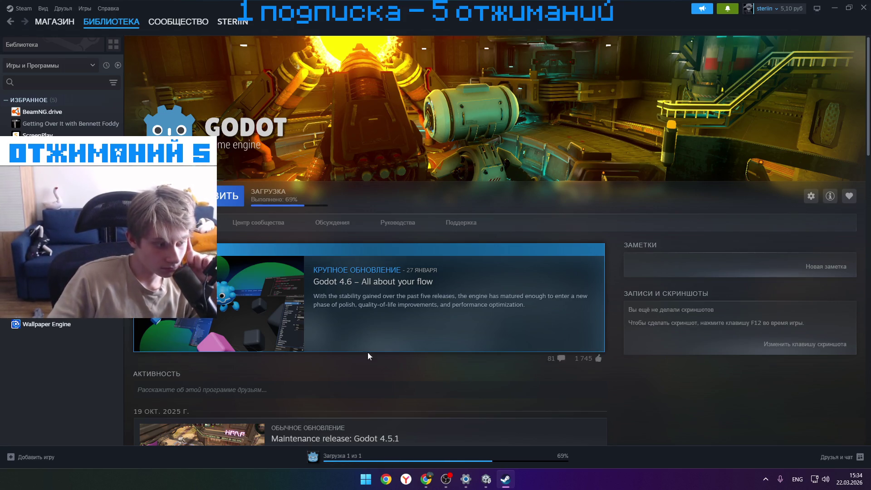
- Close the Unity uninstaller, Steam and the installed apps Settings window
{"action": "left_click", "coordinate": [486, 482]}
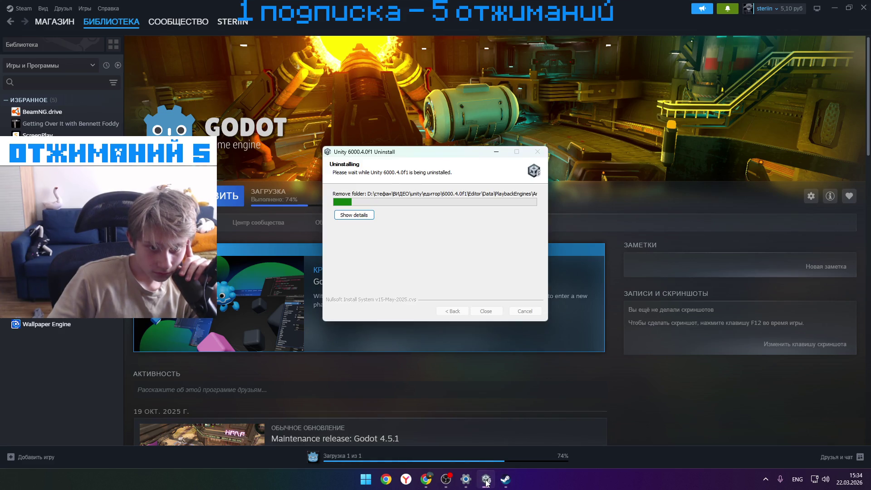
{"action": "left_click", "coordinate": [486, 482]}
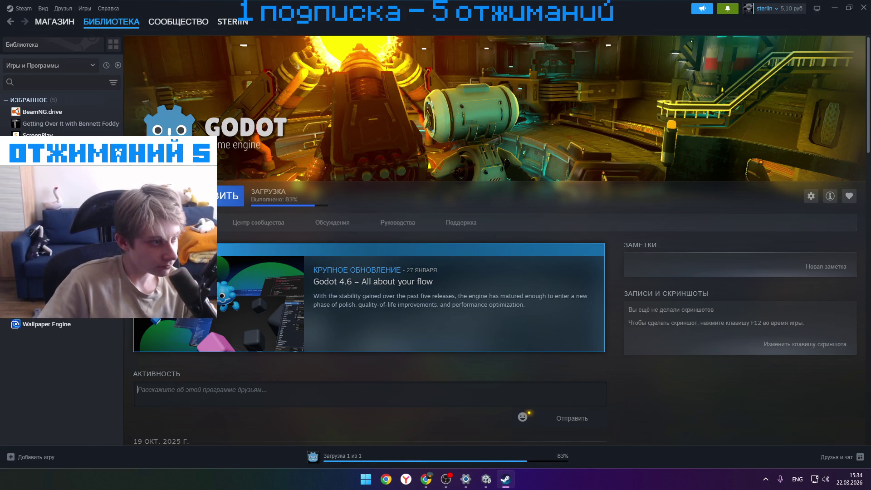
{"action": "key", "text": "alt+Tab"}
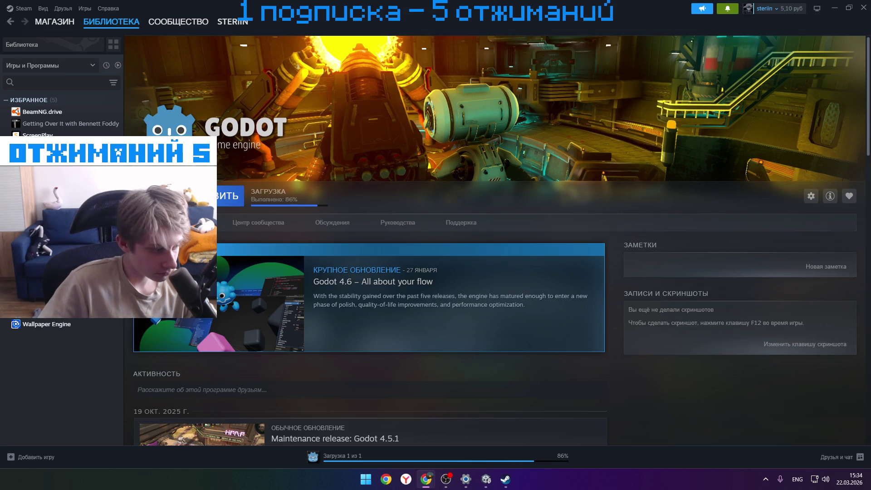
{"action": "key", "text": "alt+Tab"}
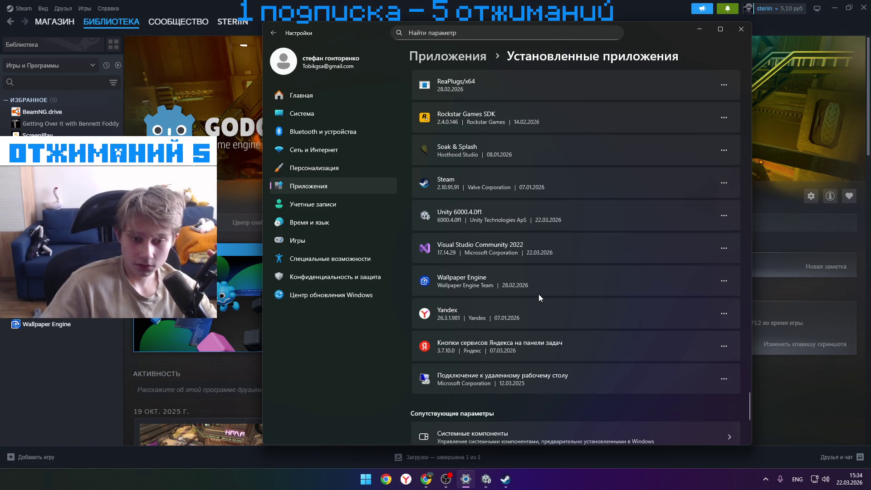
{"action": "left_click", "coordinate": [177, 195]}
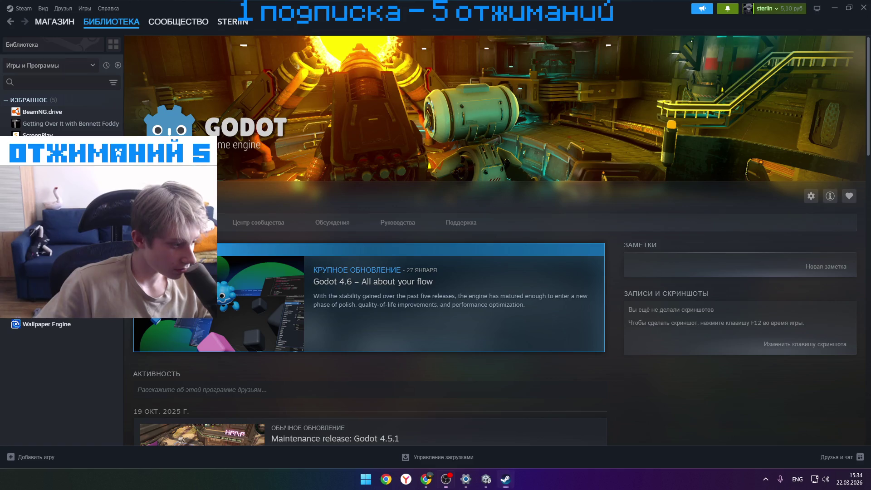
{"action": "left_click", "coordinate": [864, 7]}
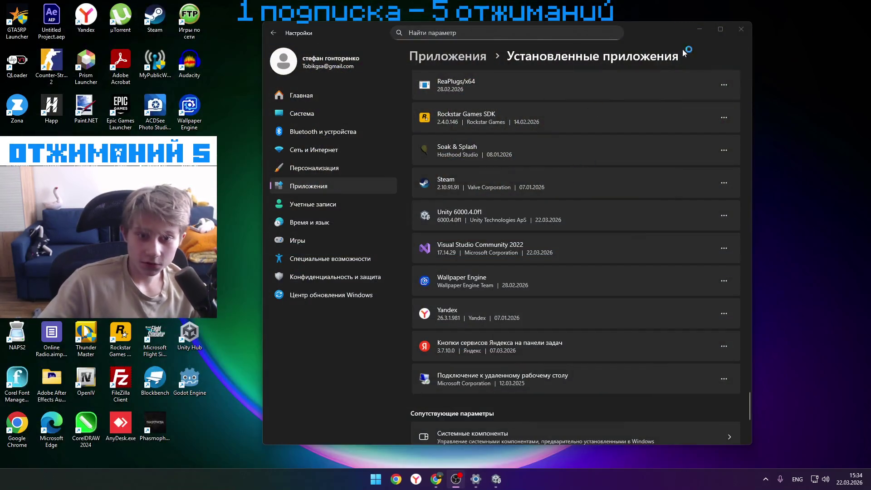
{"action": "left_click", "coordinate": [725, 25]}
{"action": "left_click", "coordinate": [860, 7]}
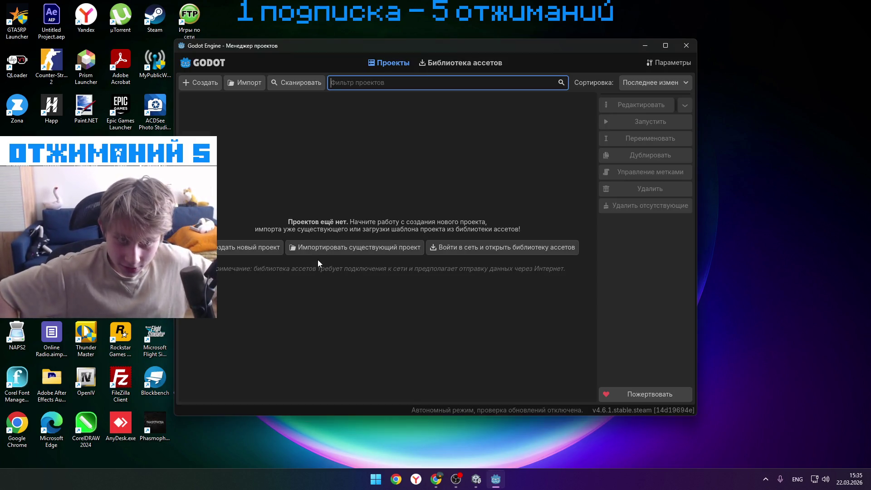
- Maximize the Project Manager and start a new project named 'кликер'
{"action": "left_click", "coordinate": [665, 45]}
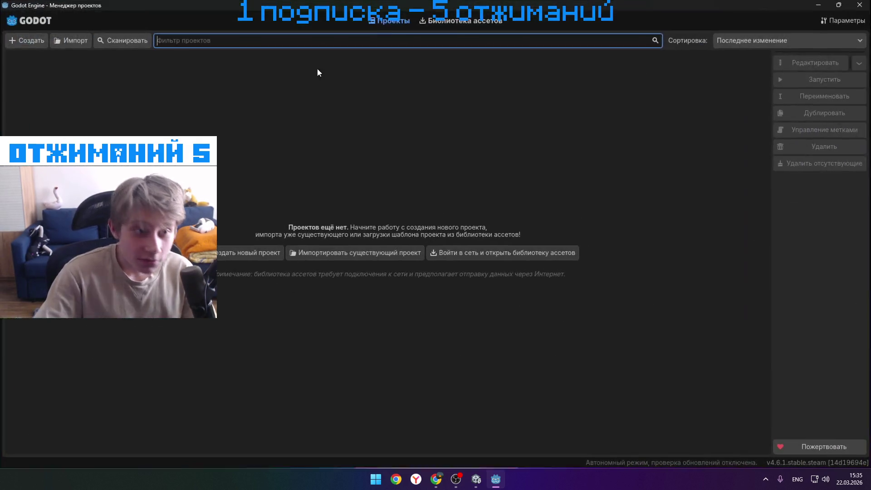
{"action": "left_click", "coordinate": [240, 254]}
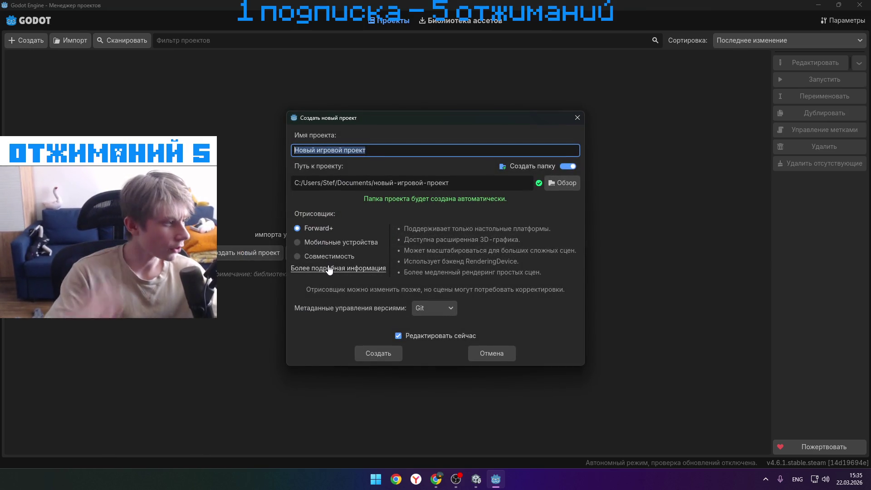
{"action": "key", "text": "BackSpace"}
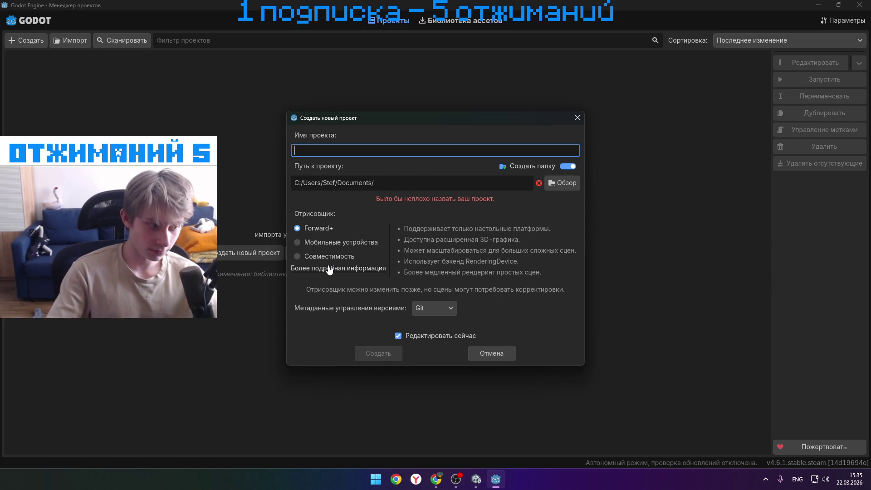
{"action": "type", "text": "a"}
{"action": "key", "text": "BackSpace"}
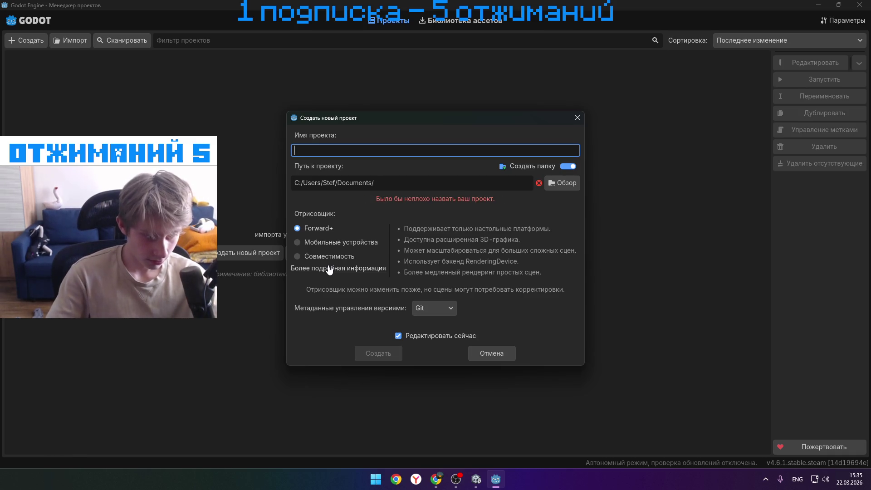
{"action": "type", "text": "gen"}
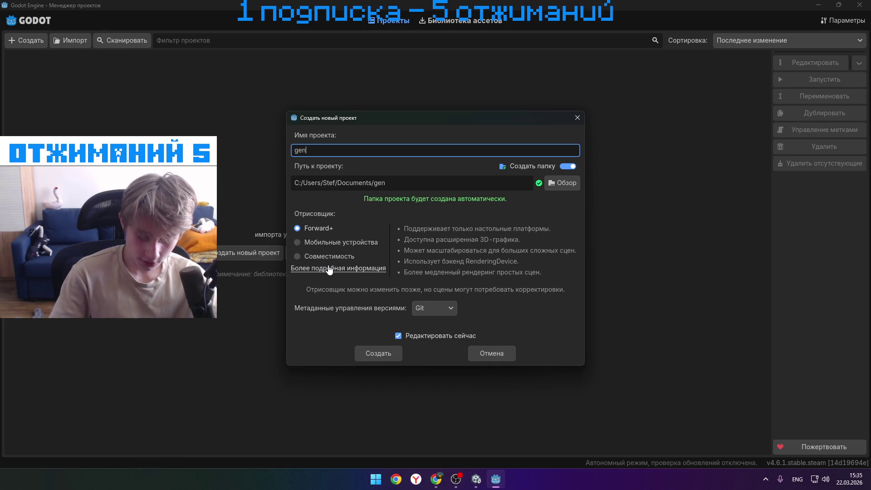
{"action": "type", "text": "i"}
{"action": "type", "text": "uws"}
{"action": "key", "text": "BackSpace"}
{"action": "key", "text": "BackSpace"}
{"action": "type", "text": "s"}
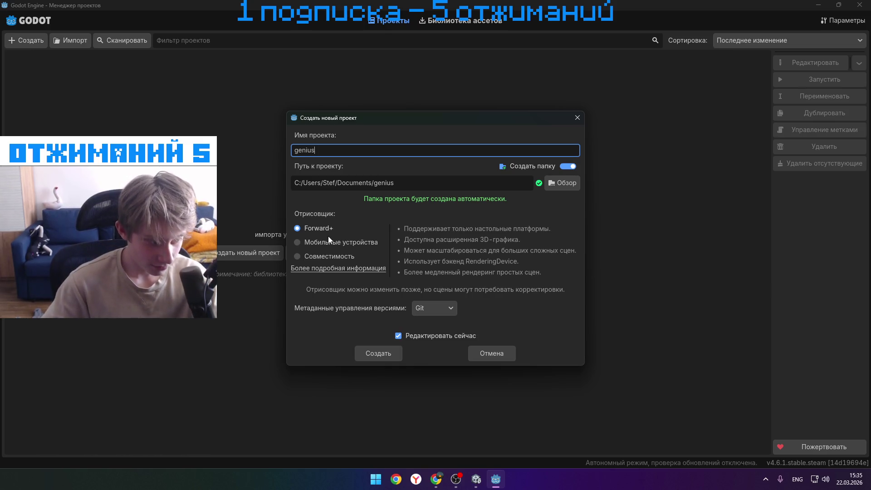
{"action": "key", "text": "BackSpace"}
{"action": "key", "text": "BackSpace"}
{"action": "key", "text": "BackSpace"}
{"action": "key", "text": "alt+shift"}
{"action": "type", "text": "ва"}
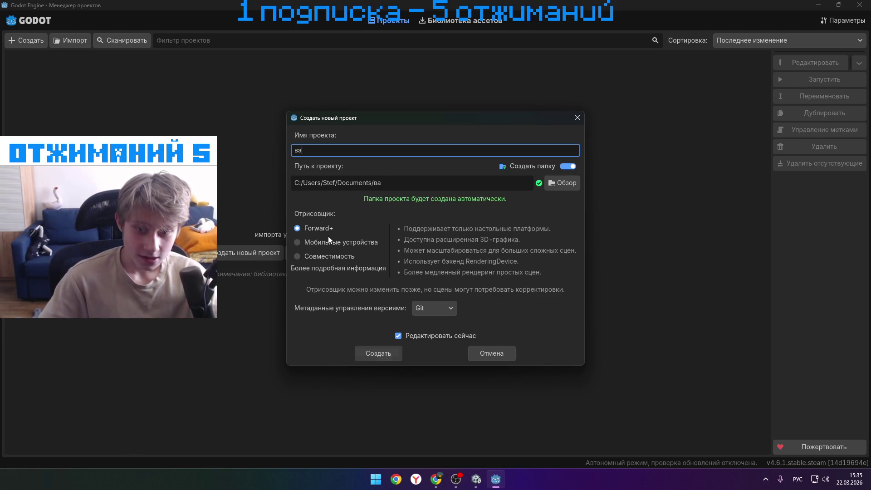
{"action": "key", "text": "BackSpace"}
{"action": "key", "text": "BackSpace"}
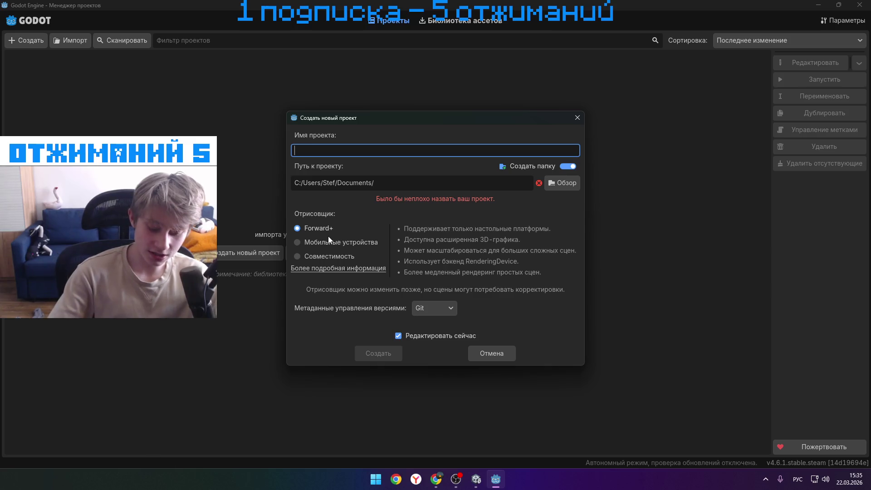
{"action": "type", "text": "кликер"}
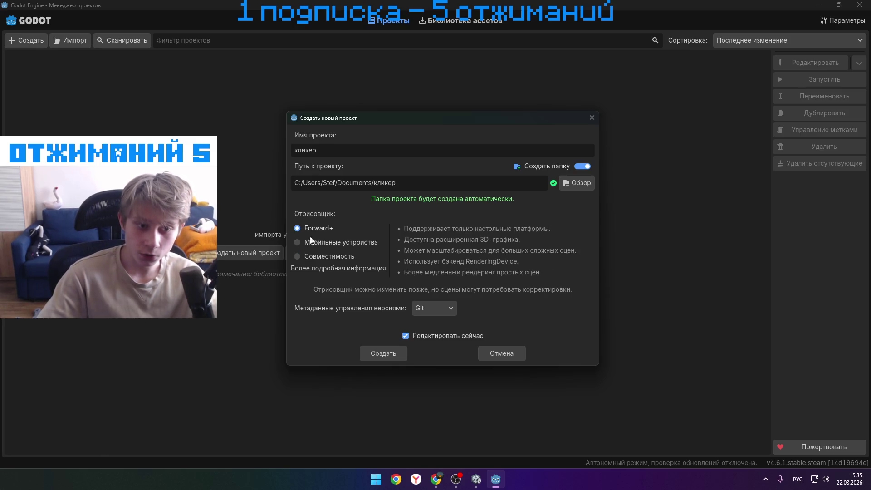
- Select the Совместимость (Compatibility) renderer and review the version-control options
{"action": "left_click", "coordinate": [347, 244]}
{"action": "left_click", "coordinate": [326, 230]}
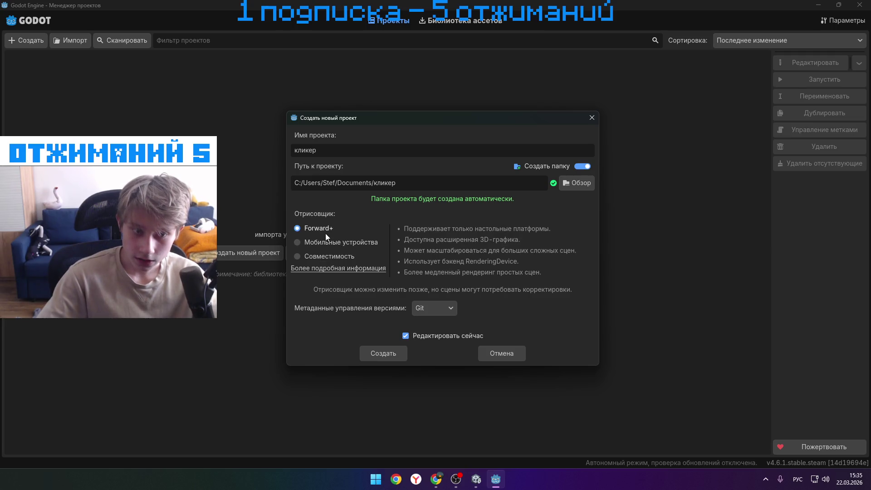
{"action": "left_click", "coordinate": [335, 257]}
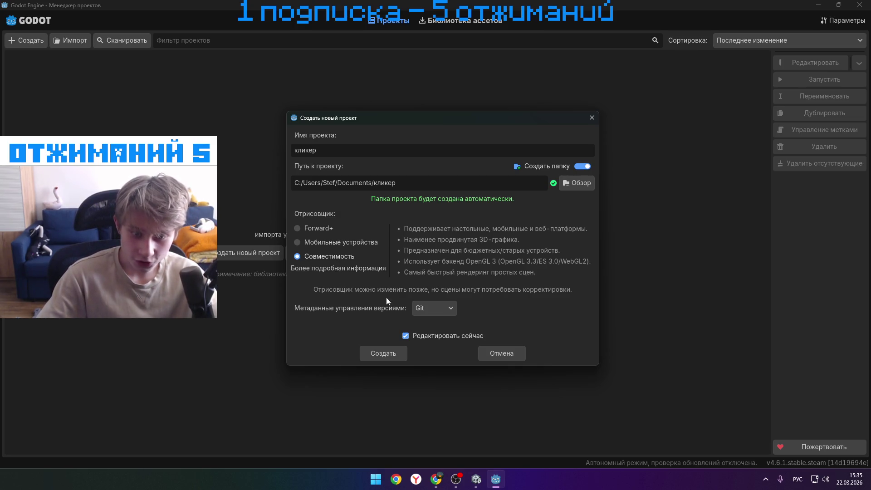
{"action": "left_click", "coordinate": [423, 307]}
{"action": "left_click", "coordinate": [436, 310]}
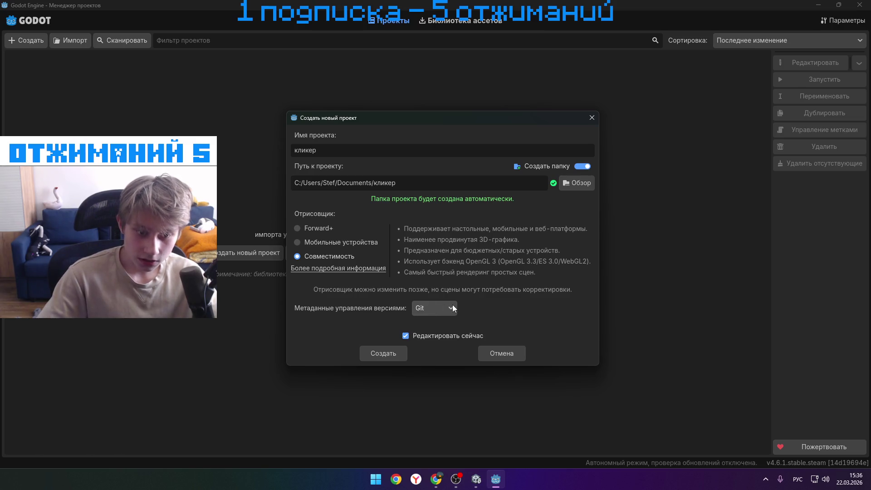
{"action": "left_click", "coordinate": [448, 311]}
{"action": "left_click", "coordinate": [448, 311]}
{"action": "left_click", "coordinate": [448, 311]}
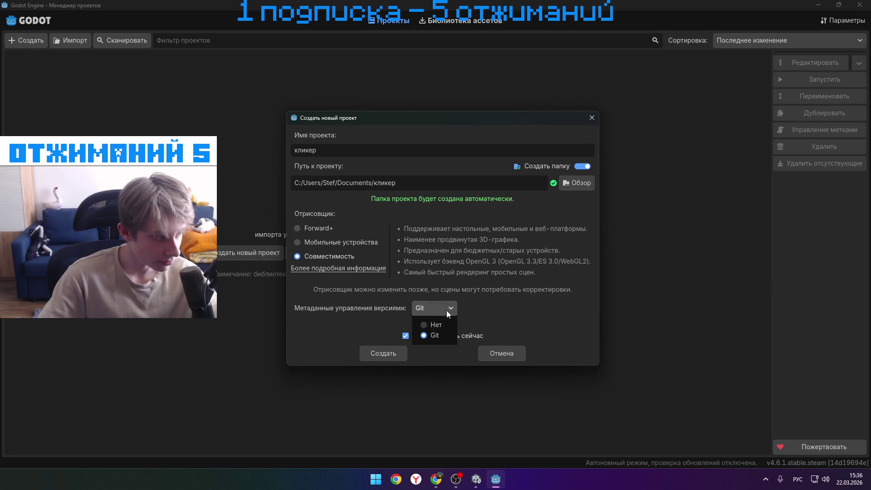
{"action": "left_click", "coordinate": [446, 310]}
- Leave version control on Git and create the кликер project
{"action": "left_click", "coordinate": [446, 310]}
{"action": "left_click", "coordinate": [445, 310]}
{"action": "left_click", "coordinate": [445, 310]}
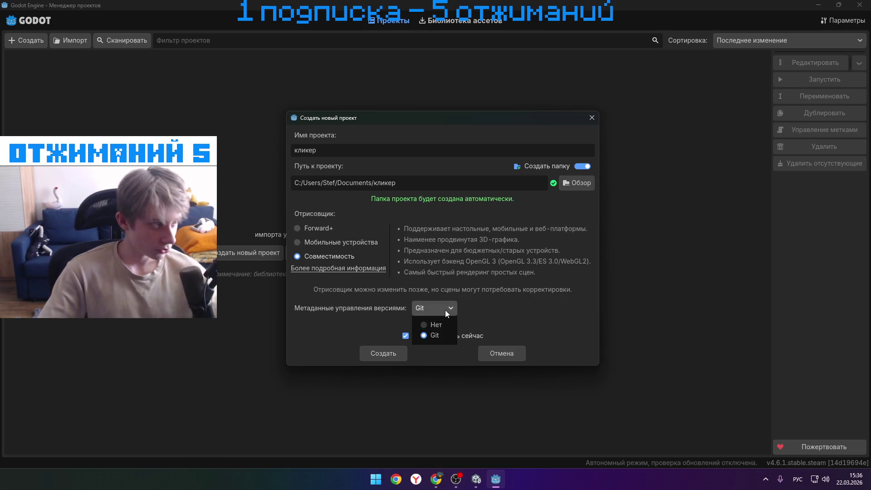
{"action": "left_click", "coordinate": [445, 309]}
{"action": "left_click", "coordinate": [445, 310]}
{"action": "left_click", "coordinate": [444, 311]}
{"action": "left_click", "coordinate": [445, 311]}
{"action": "left_click", "coordinate": [443, 309]}
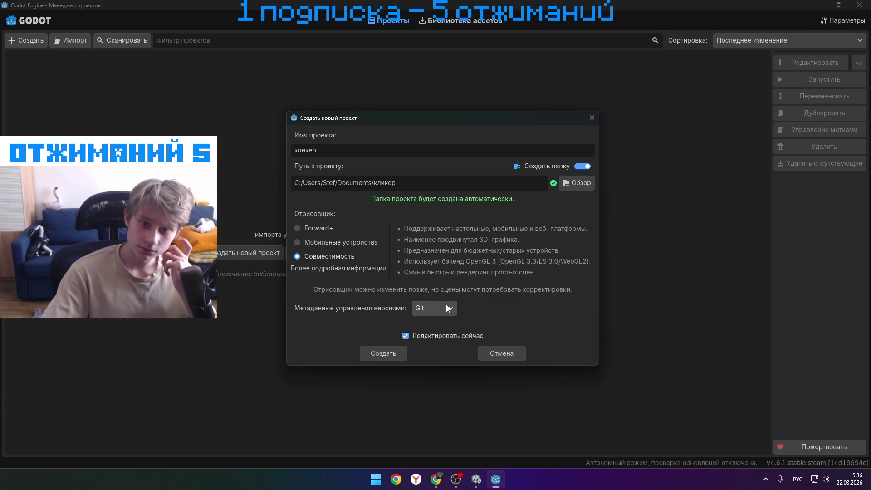
{"action": "left_click", "coordinate": [446, 303]}
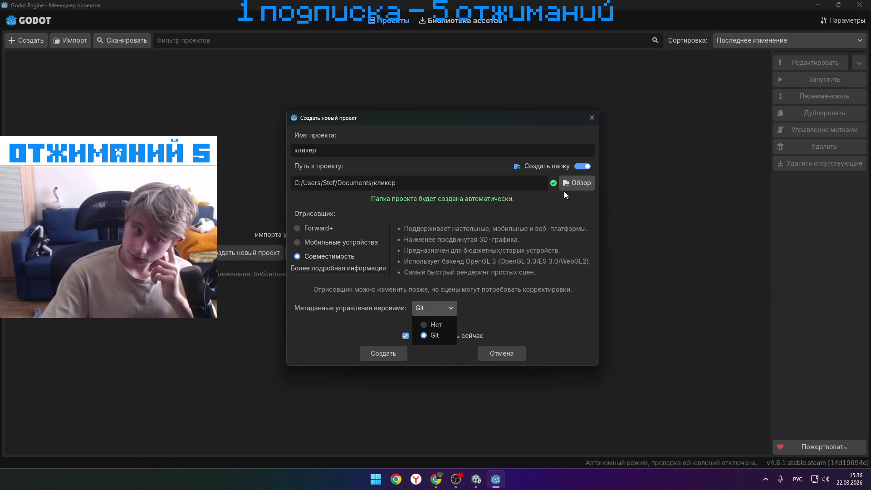
{"action": "left_click", "coordinate": [439, 306]}
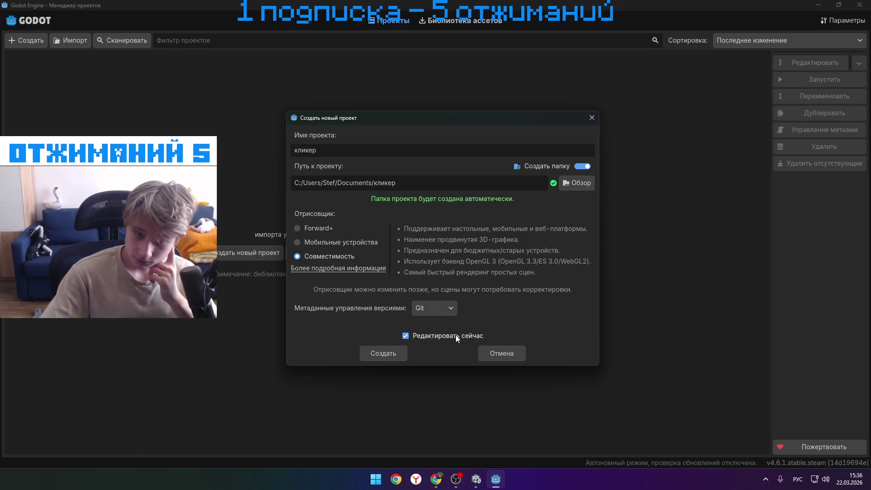
{"action": "left_click", "coordinate": [402, 353]}
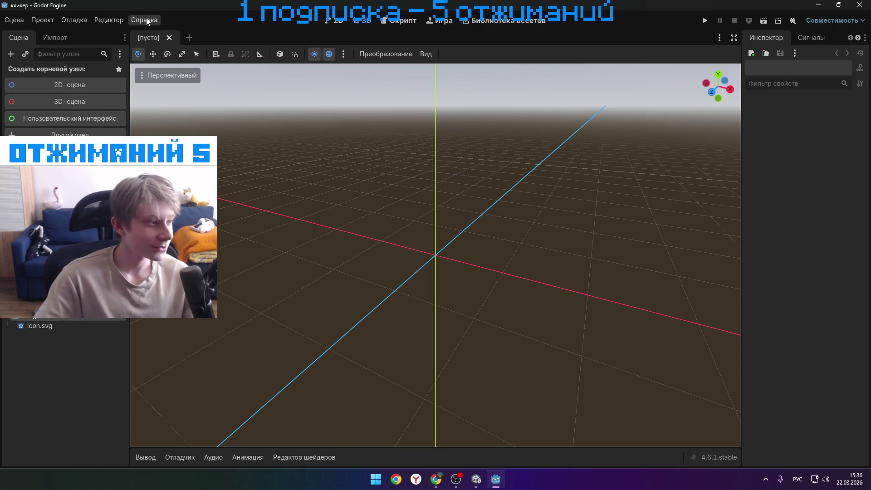
{"action": "scroll", "coordinate": [604, 330], "scroll_direction": "down", "scroll_amount": 2}
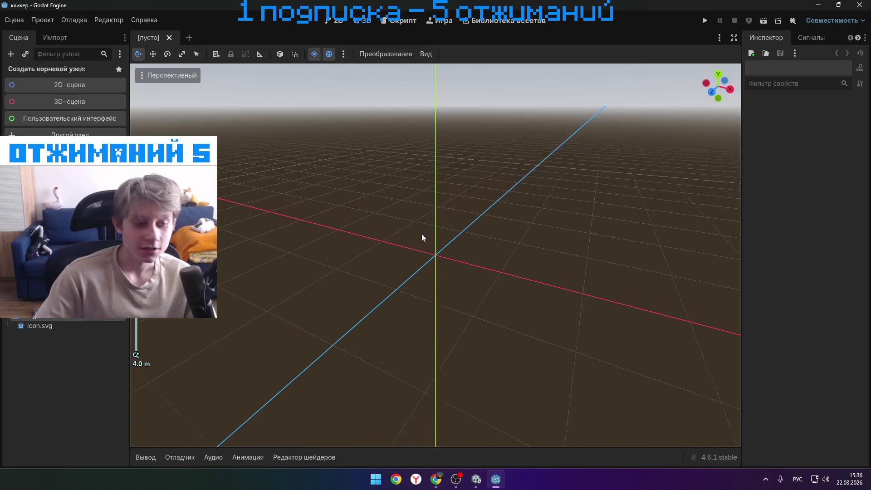
{"action": "scroll", "coordinate": [363, 312], "scroll_direction": "up", "scroll_amount": 4}
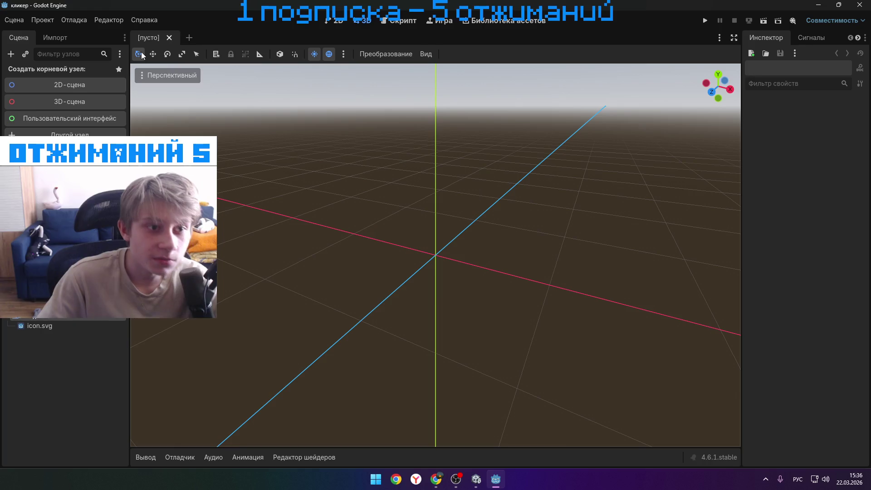
{"action": "scroll", "coordinate": [370, 175], "scroll_direction": "up", "scroll_amount": 2}
{"action": "mouse_move", "coordinate": [531, 225]}
{"action": "left_mouse_down"}
{"action": "mouse_move", "coordinate": [521, 190]}
{"action": "mouse_move", "coordinate": [294, 146]}
{"action": "left_mouse_up"}
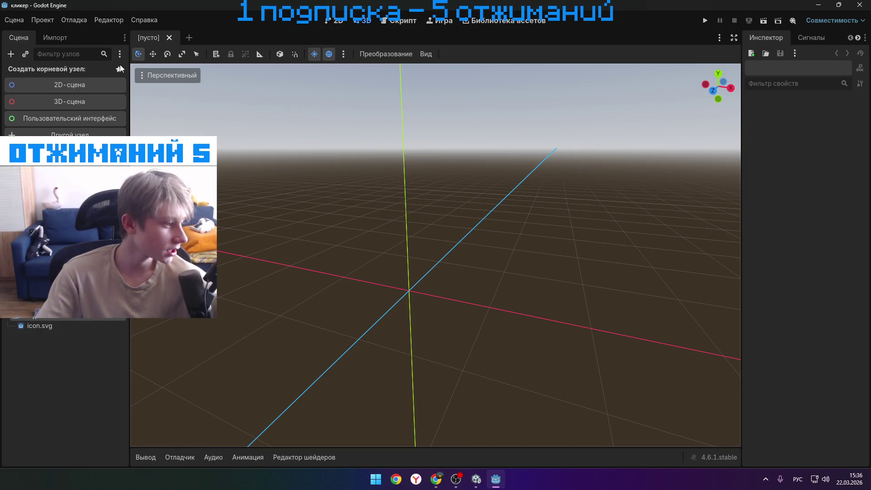
{"action": "left_click_drag", "start_coordinate": [436, 227], "coordinate": [472, 222]}
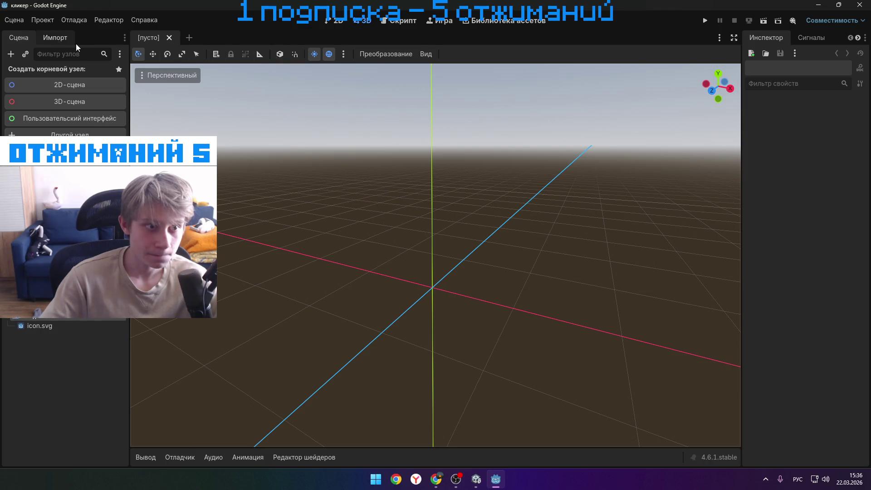
{"action": "left_click", "coordinate": [332, 21]}
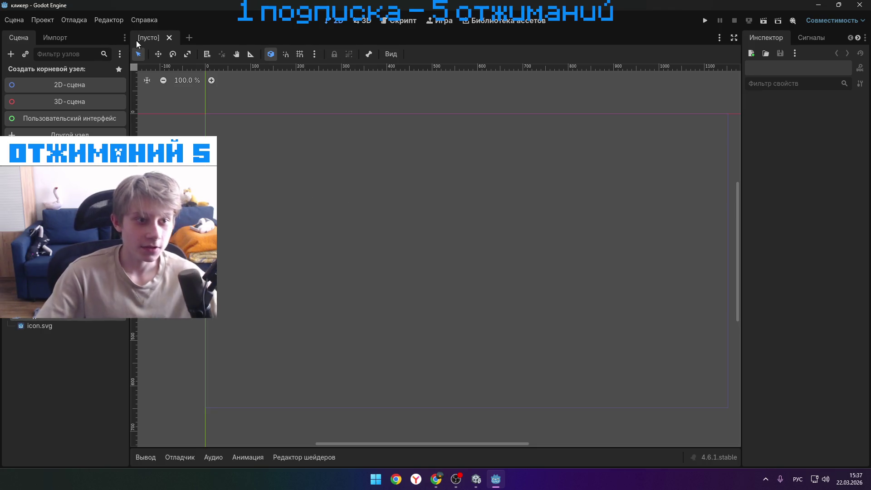
{"action": "left_click", "coordinate": [353, 22]}
{"action": "left_click", "coordinate": [332, 21]}
{"action": "left_click", "coordinate": [400, 22]}
{"action": "left_click", "coordinate": [440, 23]}
{"action": "left_click", "coordinate": [480, 22]}
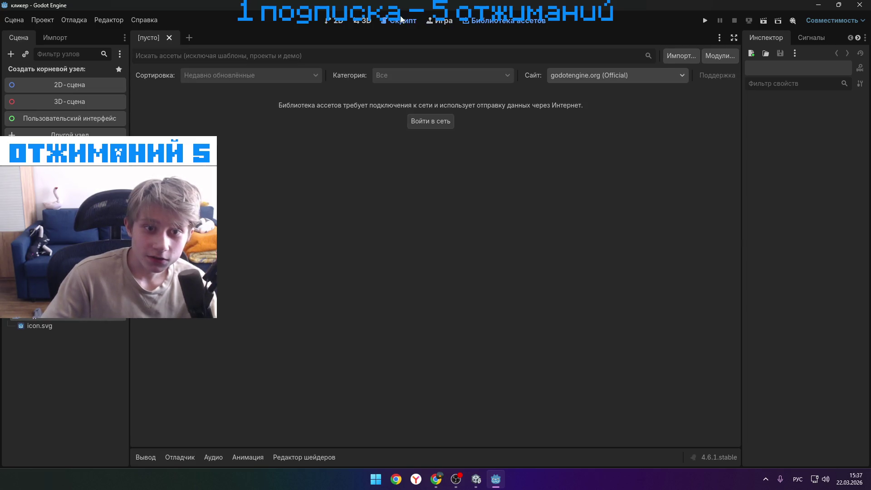
{"action": "left_click", "coordinate": [438, 22]}
{"action": "left_click", "coordinate": [363, 21]}
{"action": "left_click", "coordinate": [336, 22]}
{"action": "left_click", "coordinate": [485, 21]}
{"action": "left_click", "coordinate": [335, 21]}
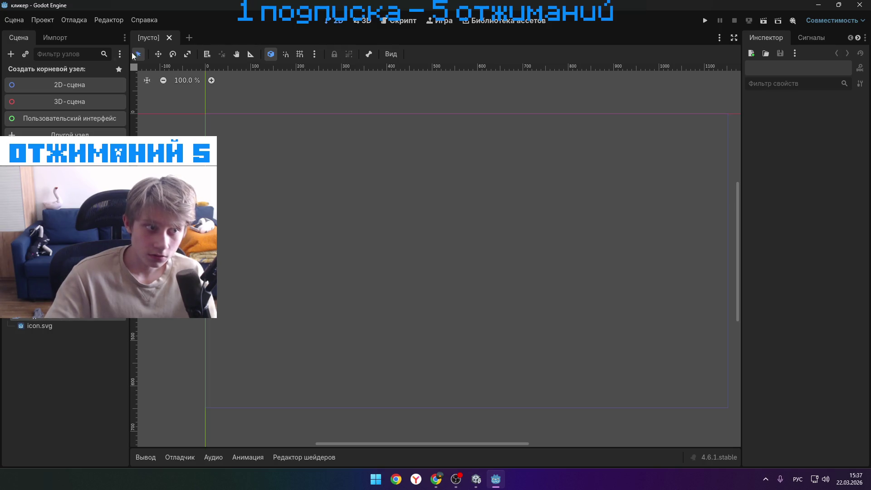
{"action": "key", "text": "ctrl+F2"}
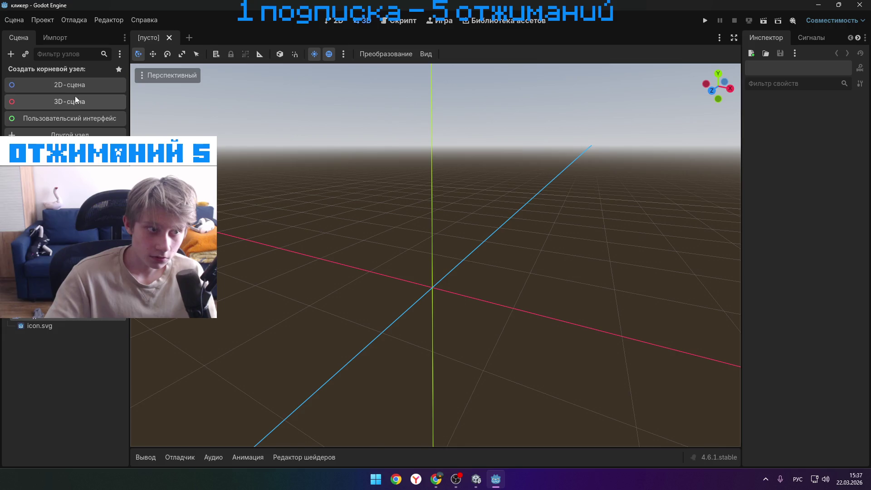
- Create a Node2D scene root, undo its accidental move, and open AssetLib
{"action": "left_click", "coordinate": [81, 86]}
{"action": "mouse_move", "coordinate": [205, 115]}
{"action": "left_mouse_down"}
{"action": "mouse_move", "coordinate": [216, 120]}
{"action": "mouse_move", "coordinate": [205, 115]}
{"action": "left_mouse_up"}
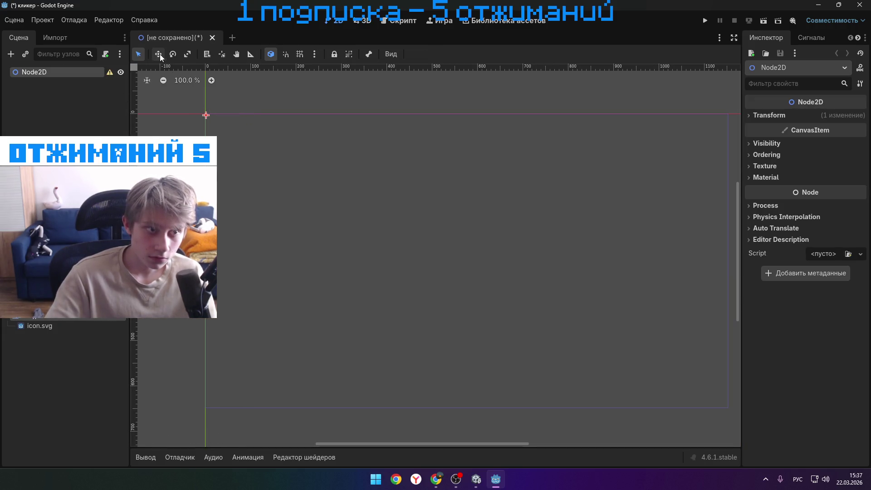
{"action": "key", "text": "ctrl+z"}
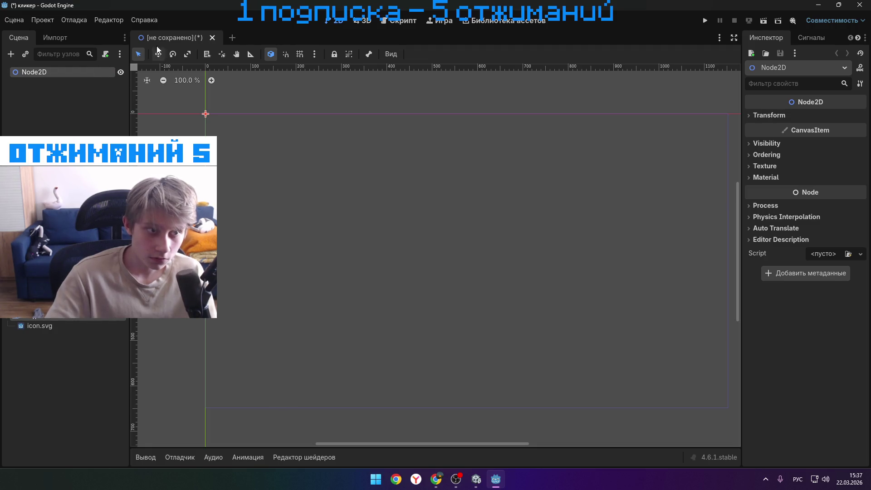
{"action": "left_click", "coordinate": [158, 55]}
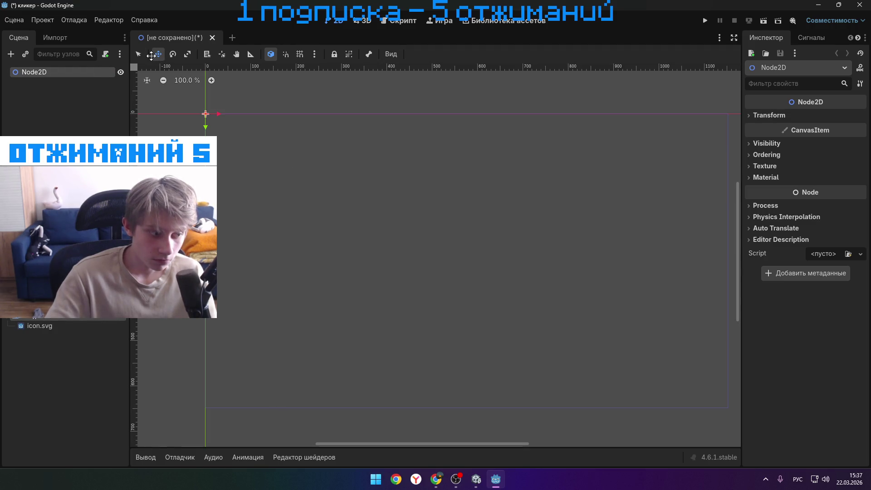
{"action": "left_click", "coordinate": [139, 54]}
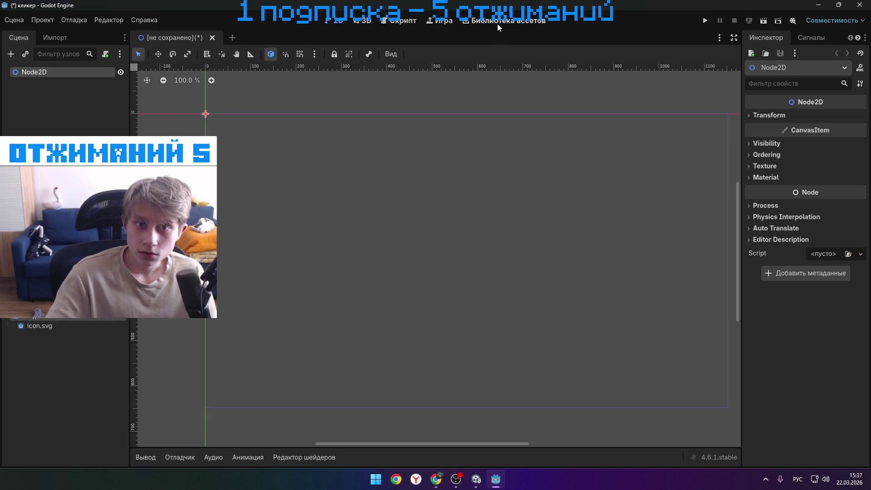
{"action": "left_click", "coordinate": [497, 23]}
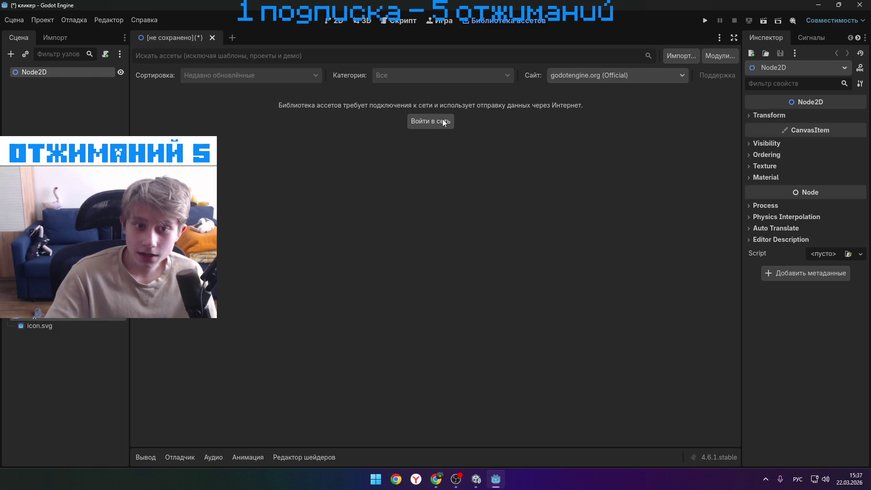
- Go online in the Asset Library, filter to 2D Tools, and view NilDev Directional Movement 2D
{"action": "left_click", "coordinate": [420, 118]}
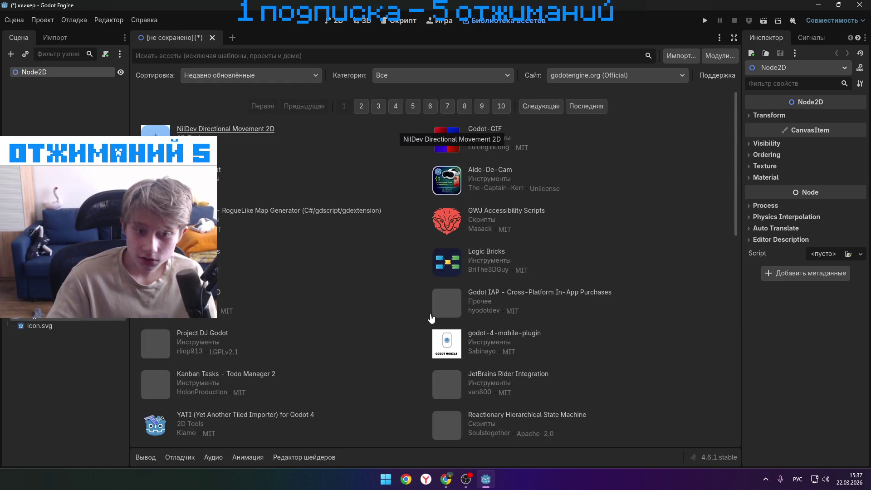
{"action": "scroll", "coordinate": [404, 322], "scroll_direction": "down", "scroll_amount": 5}
{"action": "scroll", "coordinate": [396, 330], "scroll_direction": "up", "scroll_amount": 2}
{"action": "scroll", "coordinate": [393, 331], "scroll_direction": "down", "scroll_amount": 3}
{"action": "scroll", "coordinate": [390, 334], "scroll_direction": "up", "scroll_amount": 8}
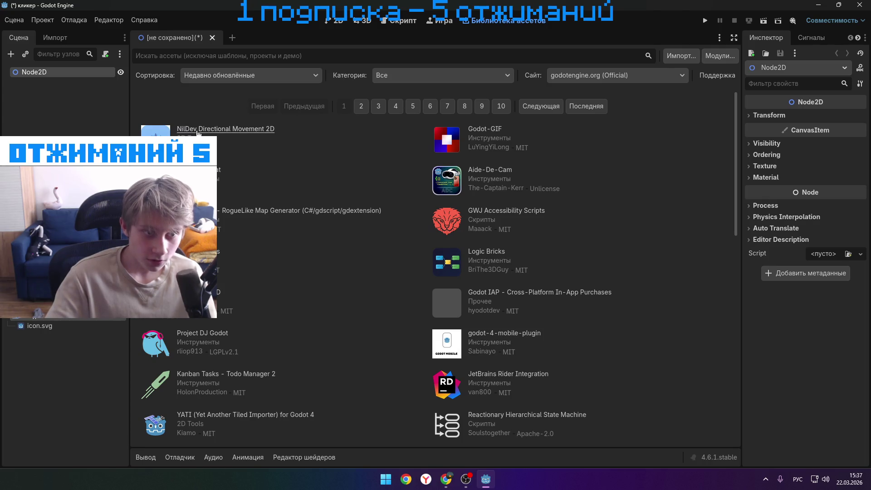
{"action": "left_click", "coordinate": [200, 129]}
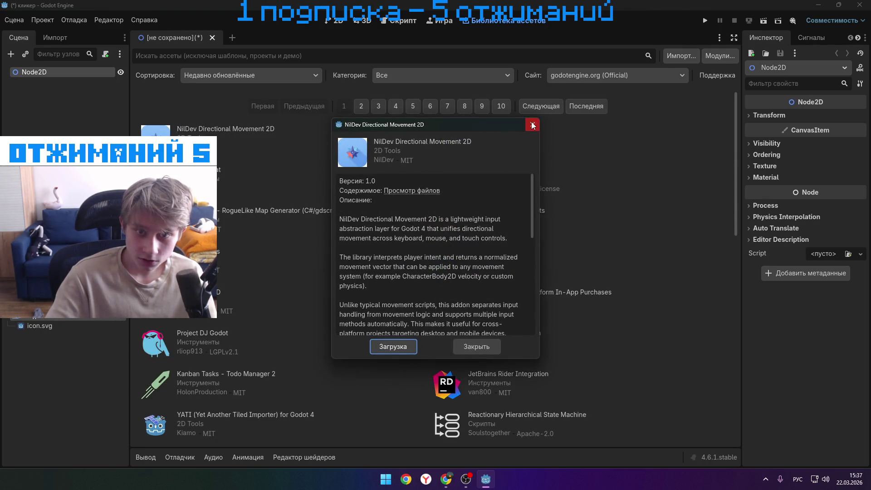
{"action": "left_click", "coordinate": [533, 124]}
{"action": "left_click", "coordinate": [200, 137]}
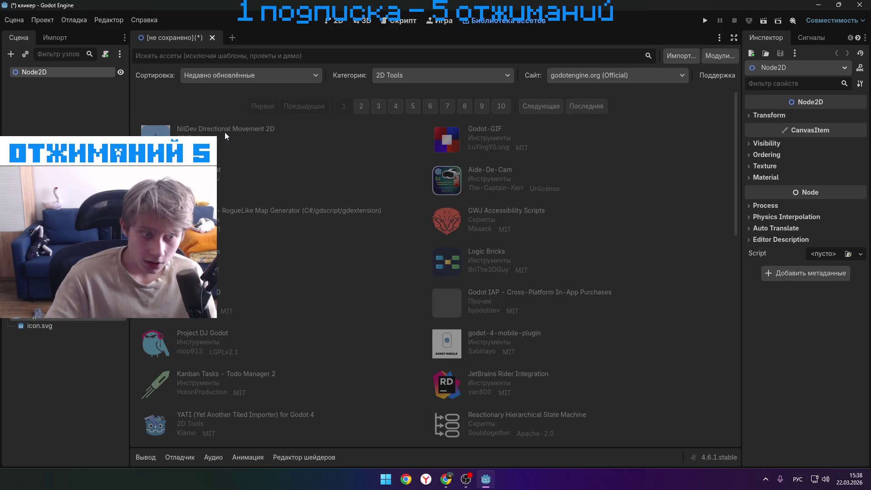
{"action": "left_click", "coordinate": [225, 130]}
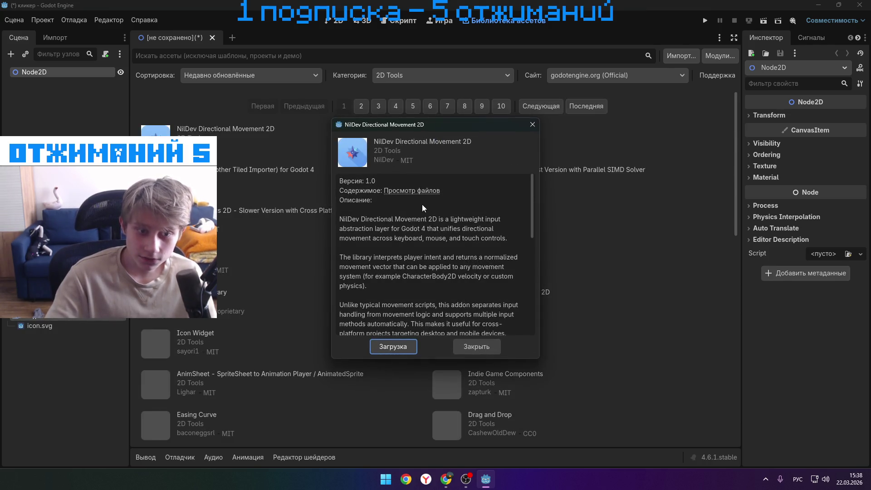
{"action": "left_click", "coordinate": [533, 126]}
- Browse the SoupIK asset's screenshots in its details dialog
{"action": "scroll", "coordinate": [516, 176], "scroll_direction": "down", "scroll_amount": 10}
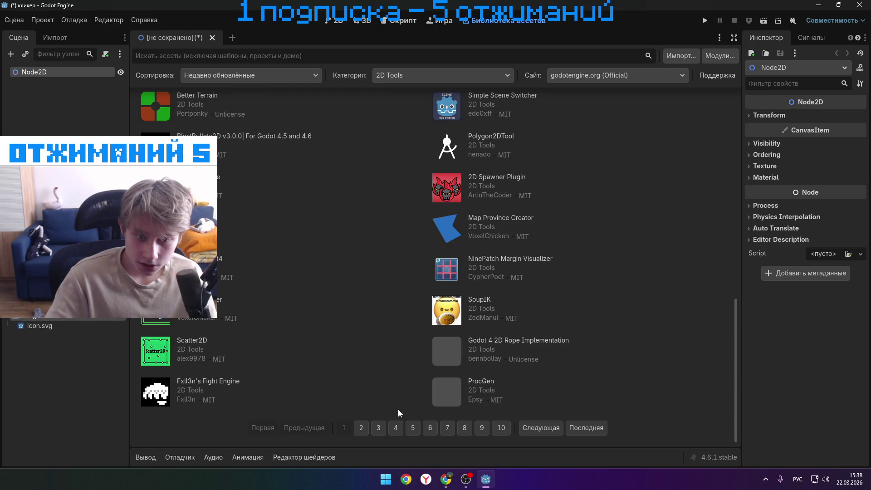
{"action": "left_click", "coordinate": [471, 301]}
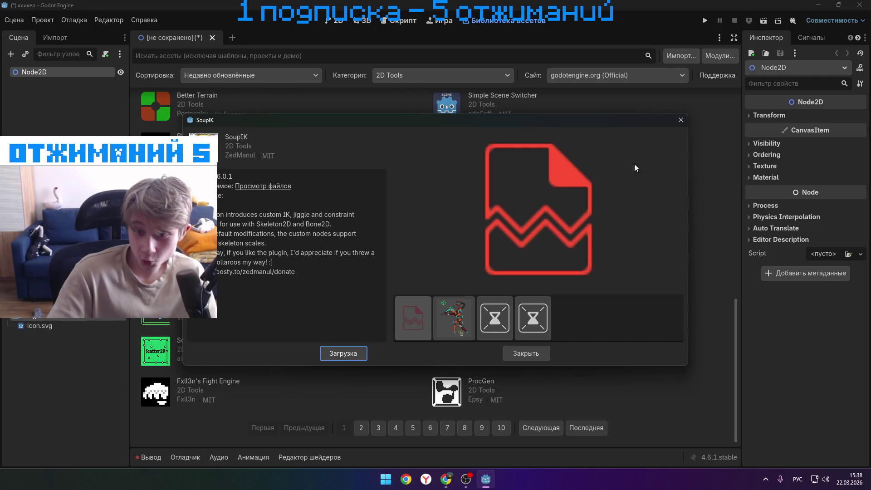
{"action": "left_click", "coordinate": [453, 317]}
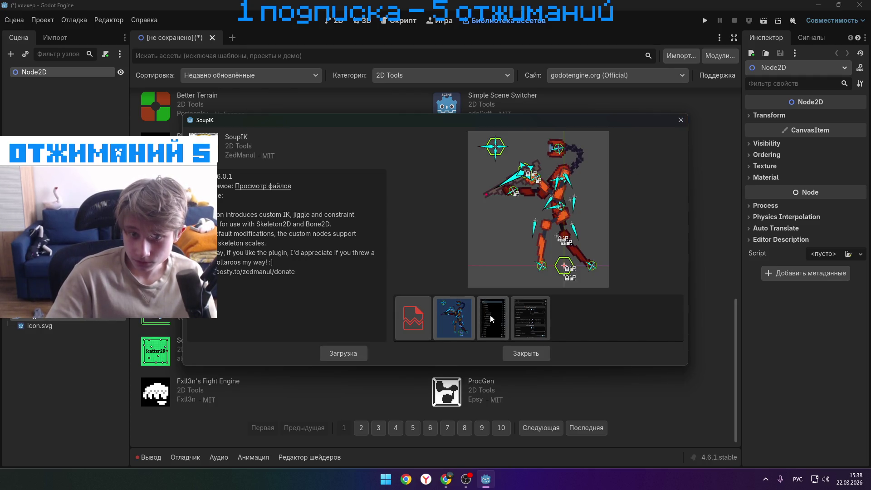
{"action": "left_click", "coordinate": [485, 315]}
{"action": "left_click", "coordinate": [515, 310]}
{"action": "left_click", "coordinate": [442, 319]}
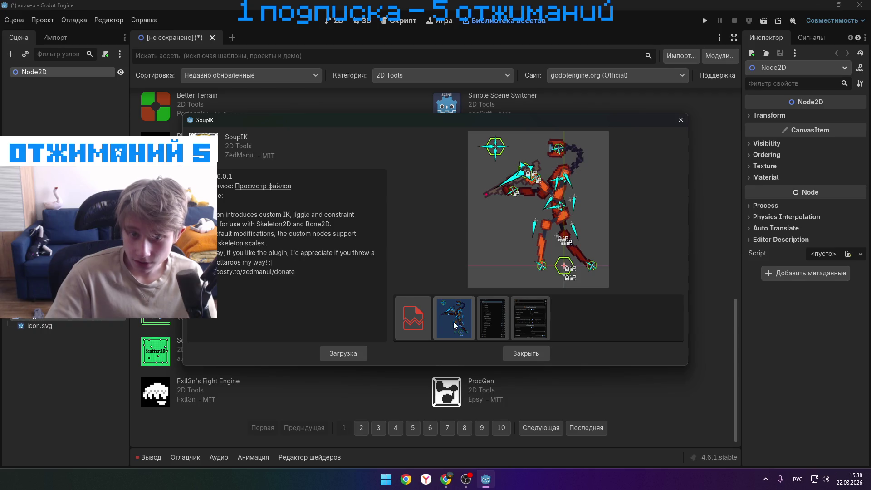
{"action": "left_click", "coordinate": [412, 318]}
{"action": "left_click", "coordinate": [453, 317]}
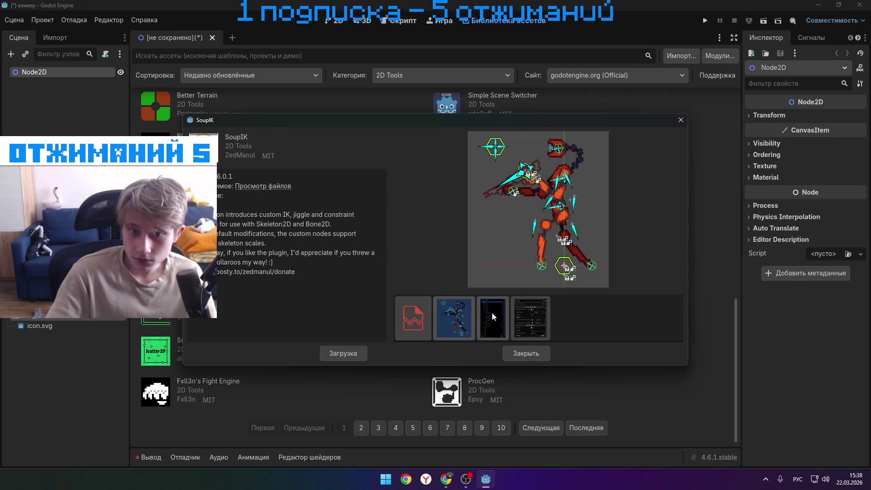
{"action": "left_click", "coordinate": [492, 317]}
{"action": "left_click", "coordinate": [544, 303]}
{"action": "left_click", "coordinate": [680, 119]}
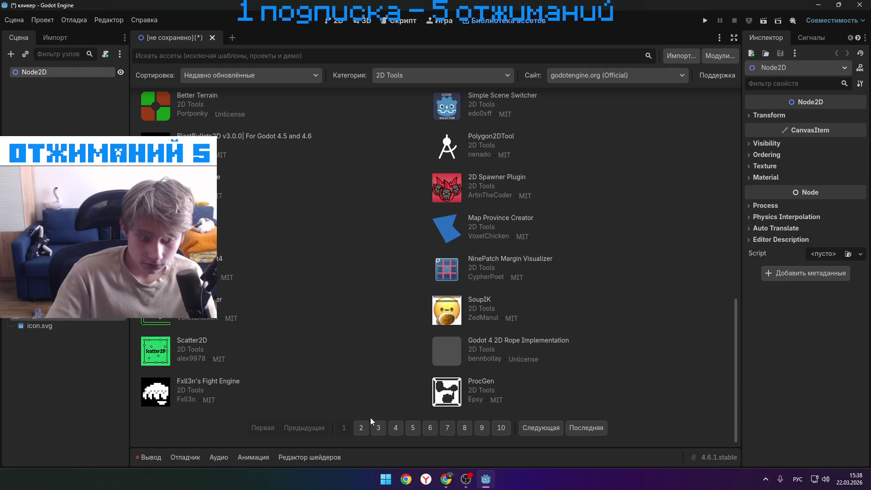
- View the GhostTrail asset details, then open the asset site and category lists
{"action": "scroll", "coordinate": [272, 213], "scroll_direction": "up", "scroll_amount": 10}
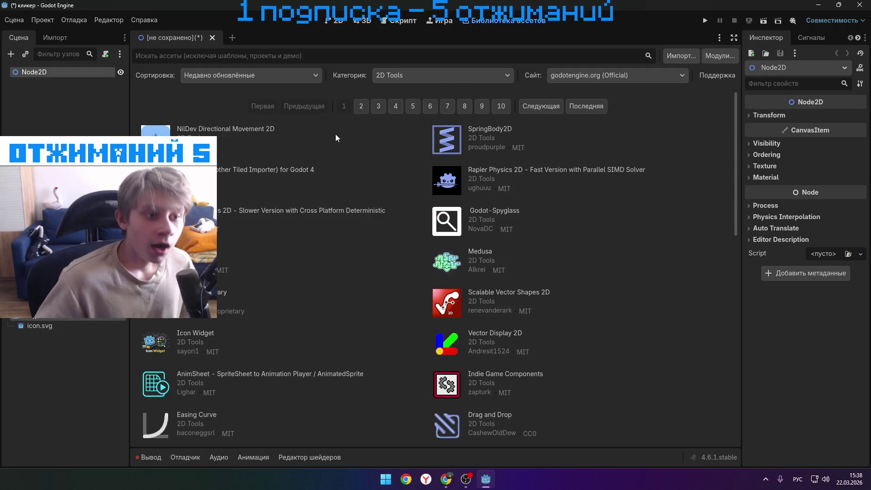
{"action": "left_click", "coordinate": [199, 250]}
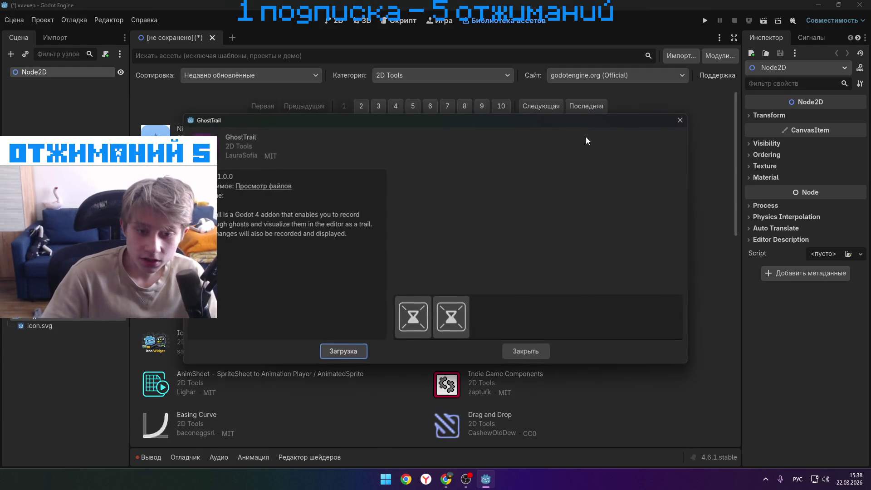
{"action": "left_click", "coordinate": [466, 314]}
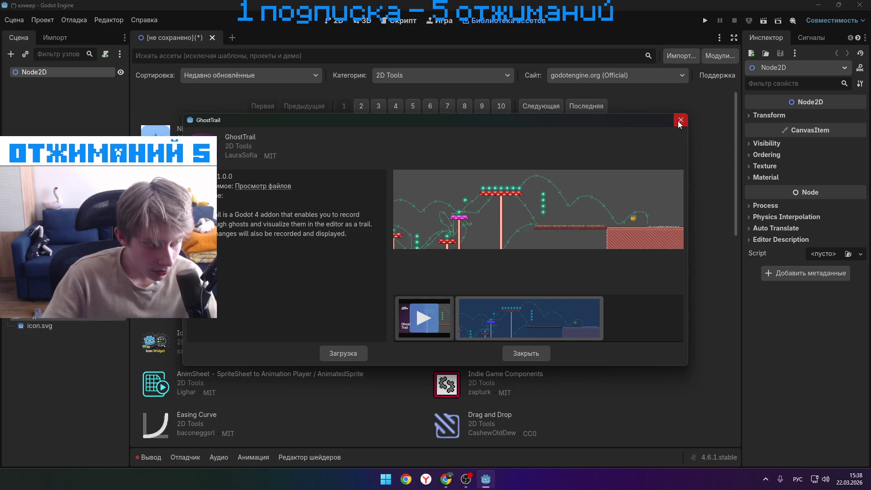
{"action": "left_click", "coordinate": [680, 121]}
{"action": "left_click", "coordinate": [627, 74]}
{"action": "left_click", "coordinate": [496, 73]}
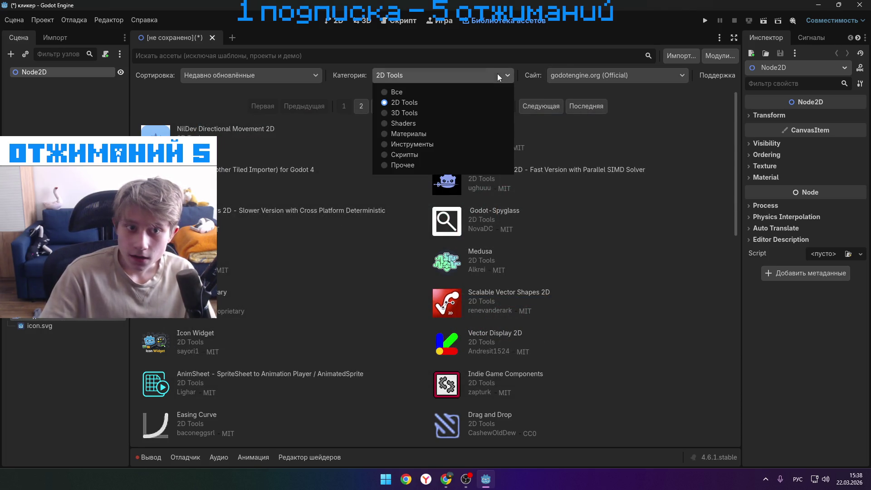
- Filter the Asset Library through the Материалы, Инструменты and then Скрипты categories
{"action": "left_click", "coordinate": [425, 134]}
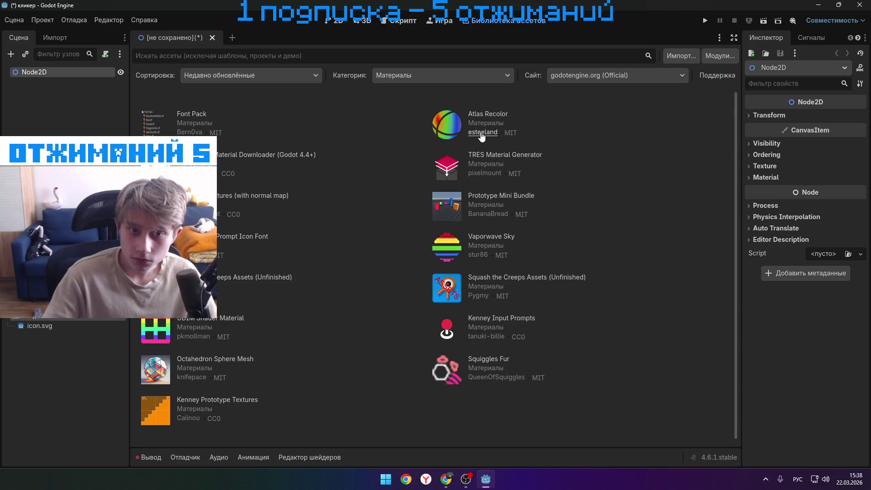
{"action": "left_click", "coordinate": [453, 78]}
{"action": "left_click", "coordinate": [428, 145]}
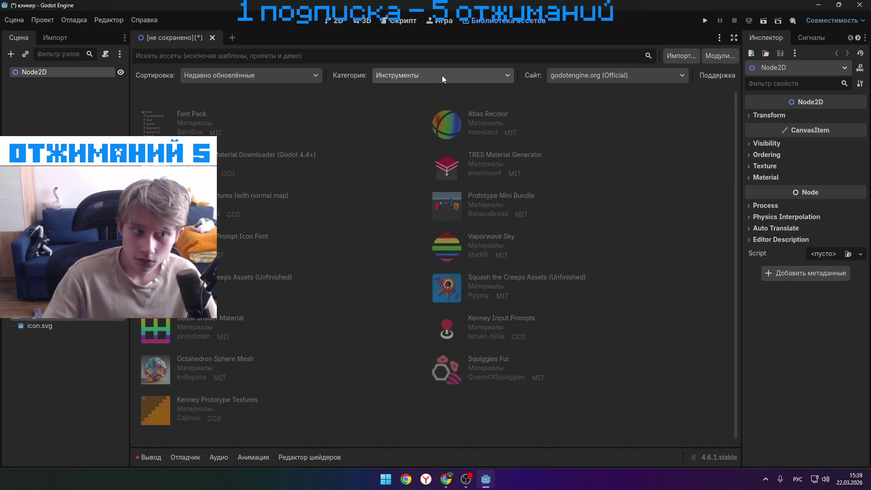
{"action": "left_click", "coordinate": [439, 77]}
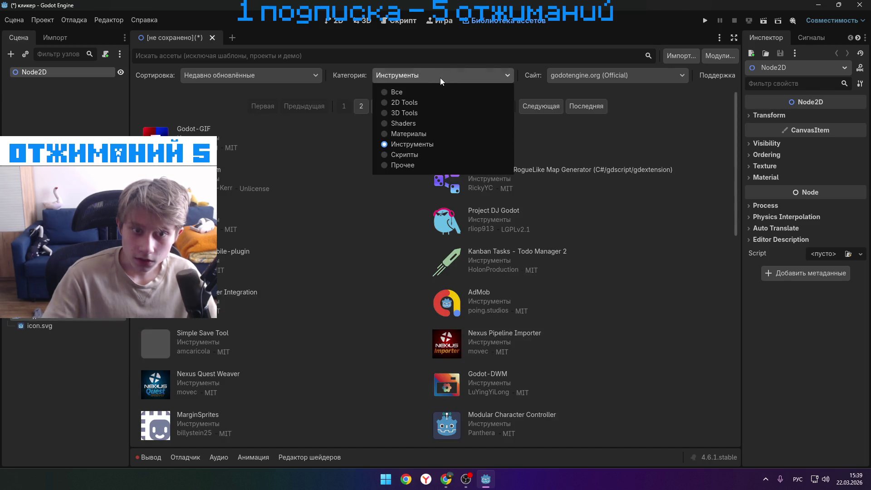
{"action": "left_click", "coordinate": [408, 156]}
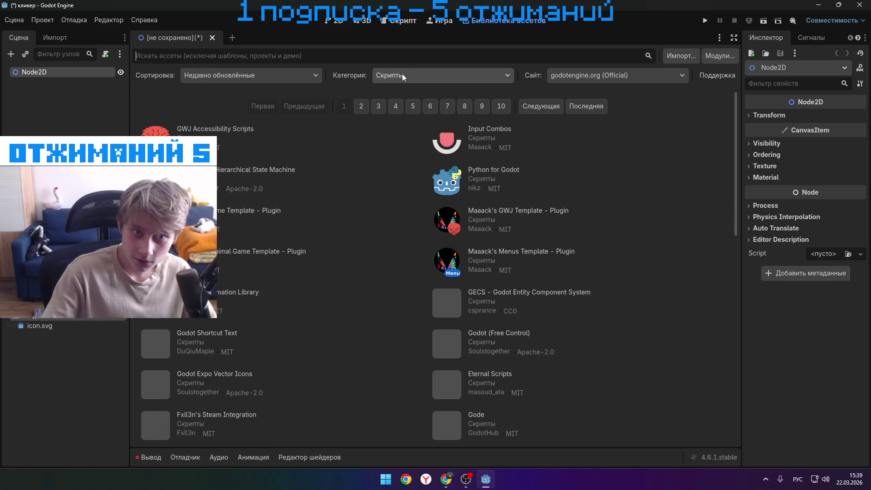
- Try the shader category, then switch the asset filter back to Скрипты
{"action": "left_click", "coordinate": [401, 75]}
{"action": "left_click", "coordinate": [435, 122]}
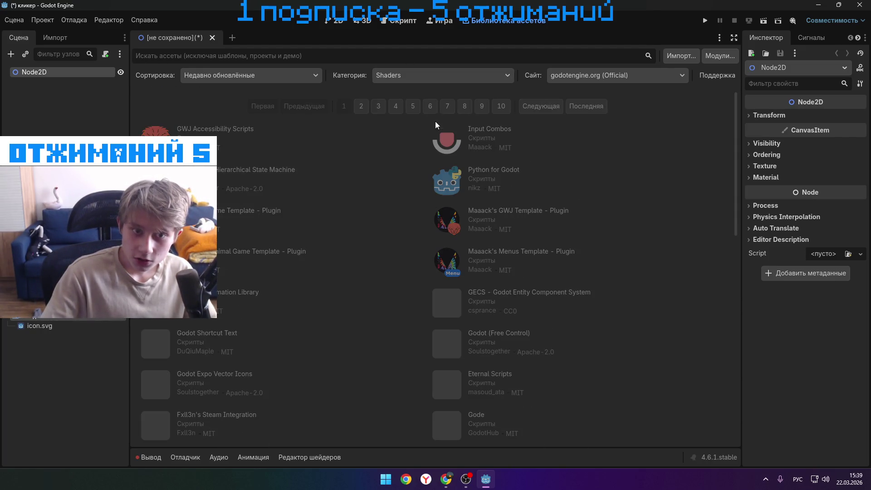
{"action": "left_click", "coordinate": [434, 78]}
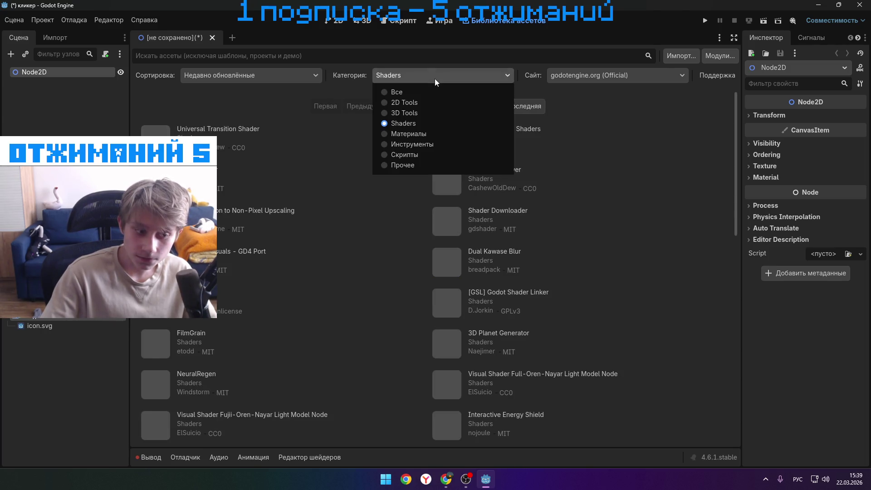
{"action": "left_click", "coordinate": [423, 154]}
{"action": "left_click", "coordinate": [287, 76]}
{"action": "left_click", "coordinate": [289, 76]}
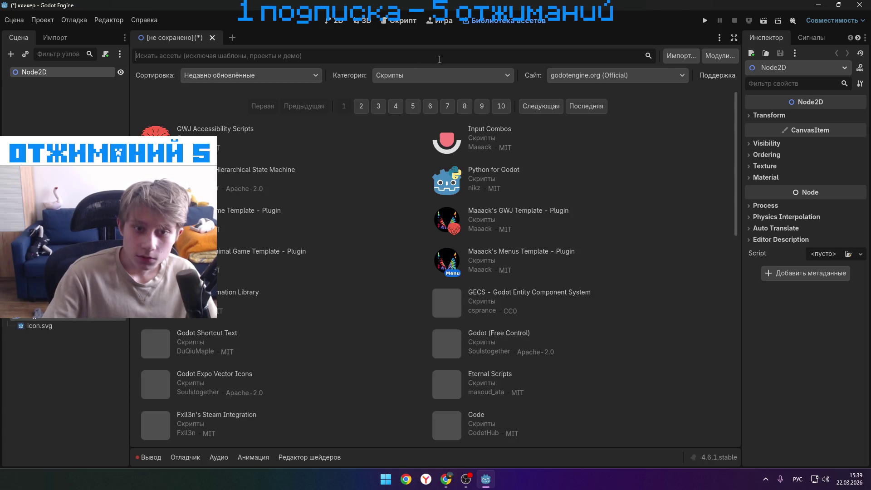
{"action": "left_click", "coordinate": [439, 76]}
{"action": "left_click", "coordinate": [438, 75]}
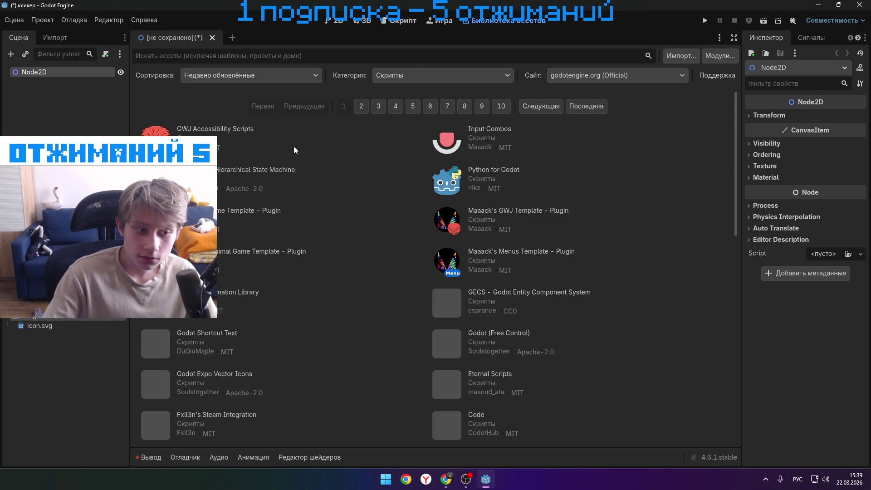
- Preview and close the GWJ Accessibility Scripts details, then return to the 2D editor
{"action": "left_click", "coordinate": [200, 130]}
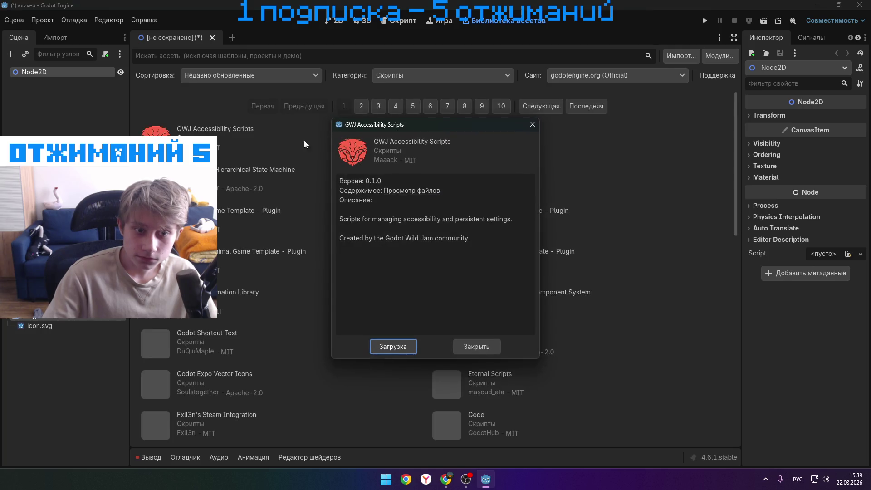
{"action": "left_click", "coordinate": [535, 128]}
{"action": "left_click", "coordinate": [469, 77]}
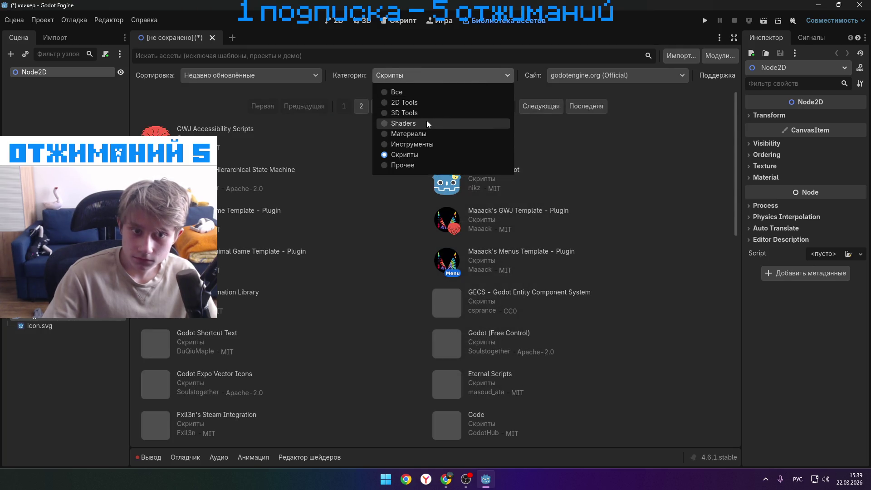
{"action": "left_click", "coordinate": [481, 75]}
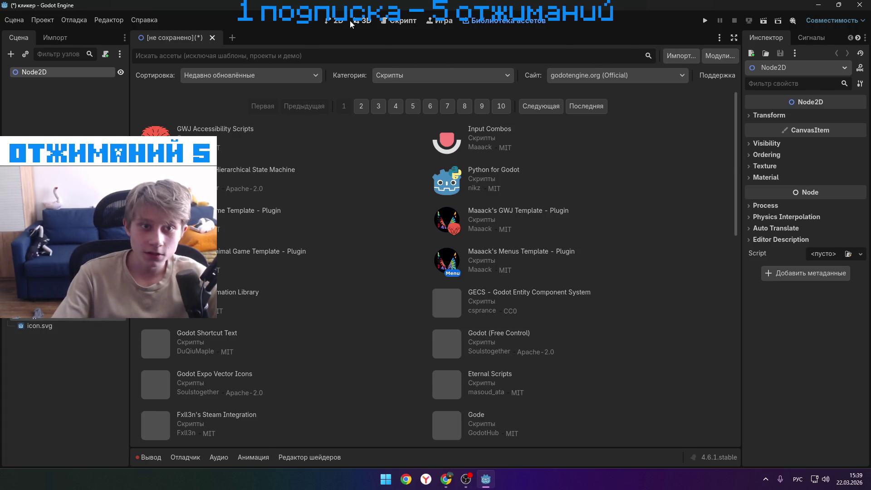
{"action": "left_click", "coordinate": [338, 21]}
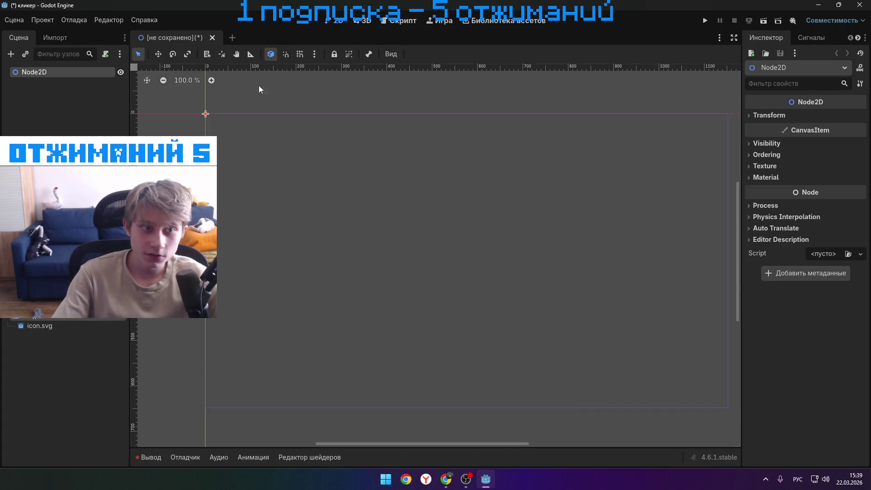
- Toggle 'Use local space (T)' on, off, and back on in the 2D toolbar
{"action": "left_click", "coordinate": [270, 55]}
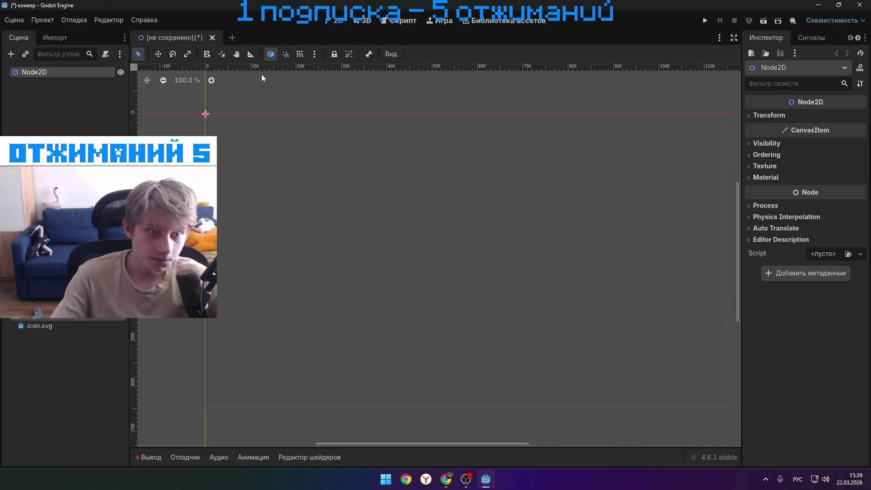
{"action": "left_click", "coordinate": [273, 53]}
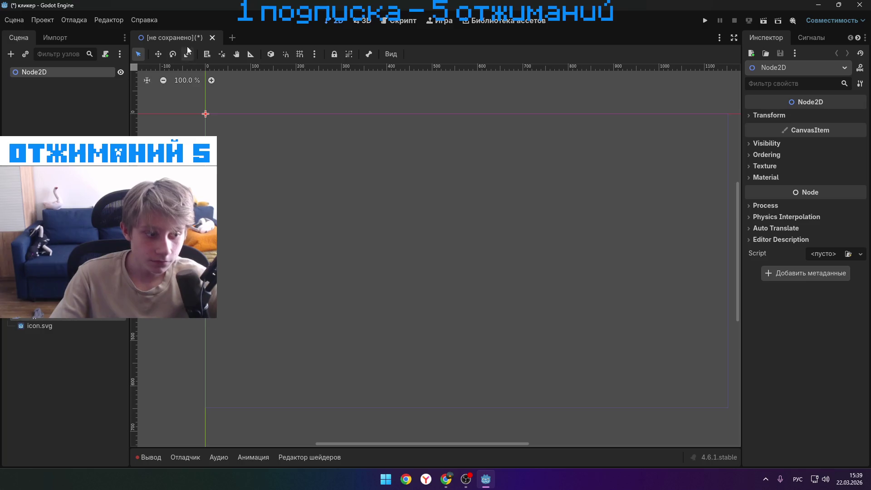
{"action": "left_click", "coordinate": [272, 54]}
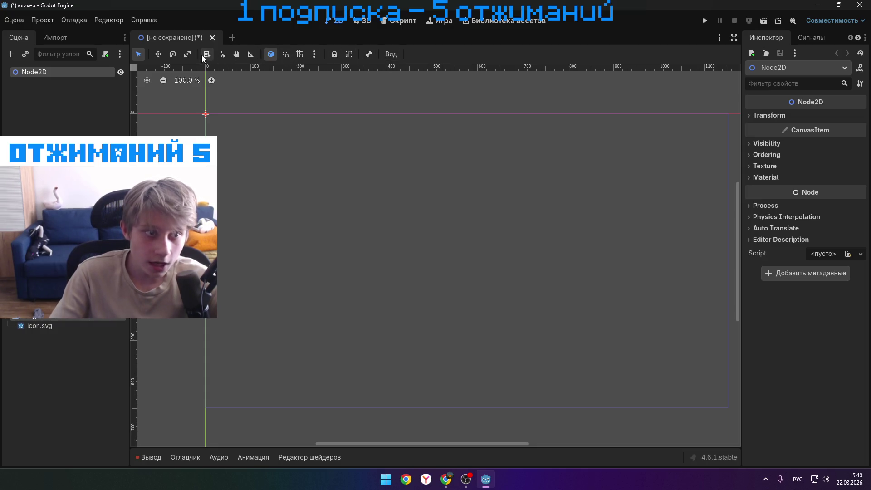
- Bring the Chrome YouTube tutorial window to the front and maximize it
{"action": "mouse_move", "coordinate": [446, 479]}
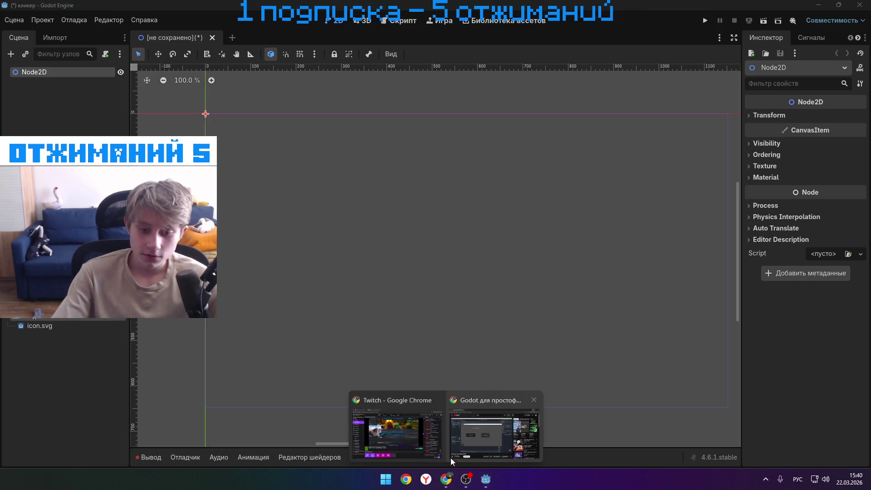
{"action": "left_click", "coordinate": [451, 458]}
{"action": "double_click", "coordinate": [455, 124]}
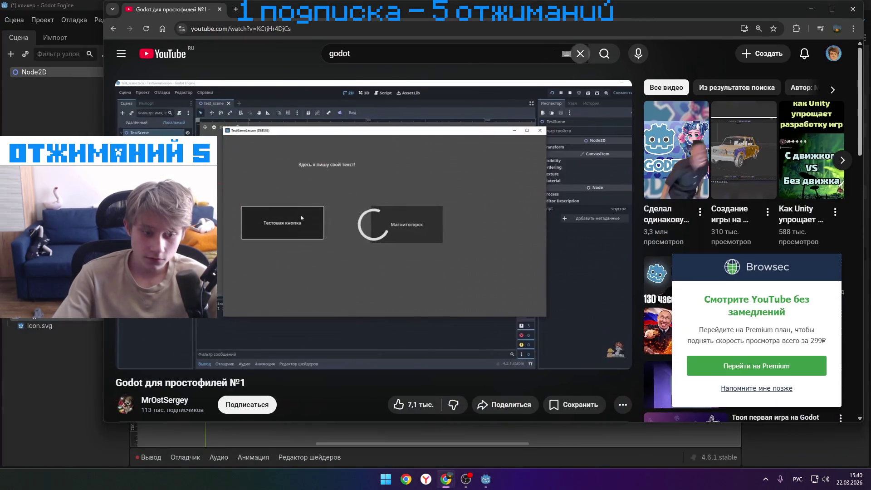
- Scrub the tutorial from about 1:16 to 3:01, dismissing the Browsec promotion
{"action": "mouse_move", "coordinate": [206, 340]}
{"action": "left_mouse_down"}
{"action": "mouse_move", "coordinate": [146, 341]}
{"action": "mouse_move", "coordinate": [167, 341]}
{"action": "left_mouse_up"}
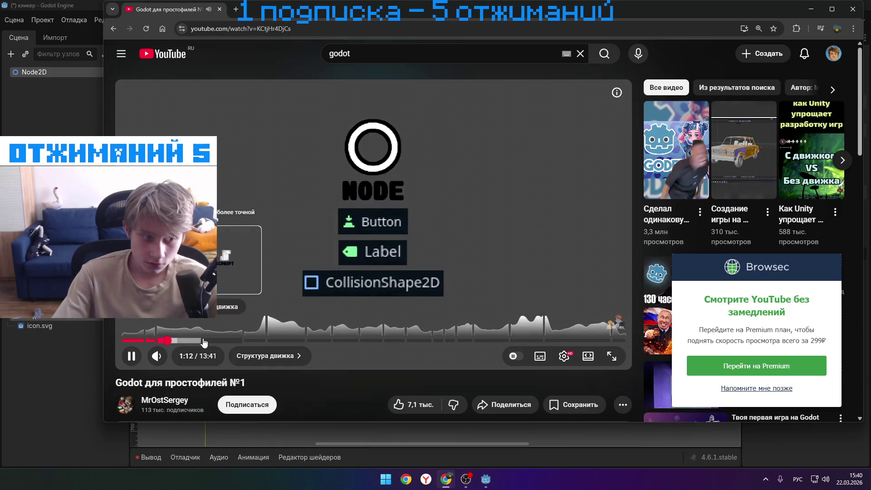
{"action": "left_click_drag", "start_coordinate": [325, 298], "coordinate": [494, 286]}
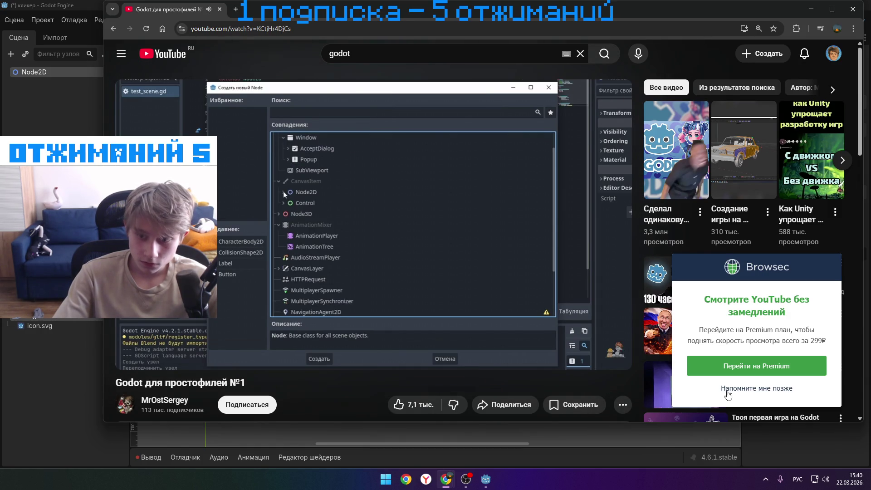
{"action": "left_click", "coordinate": [417, 253]}
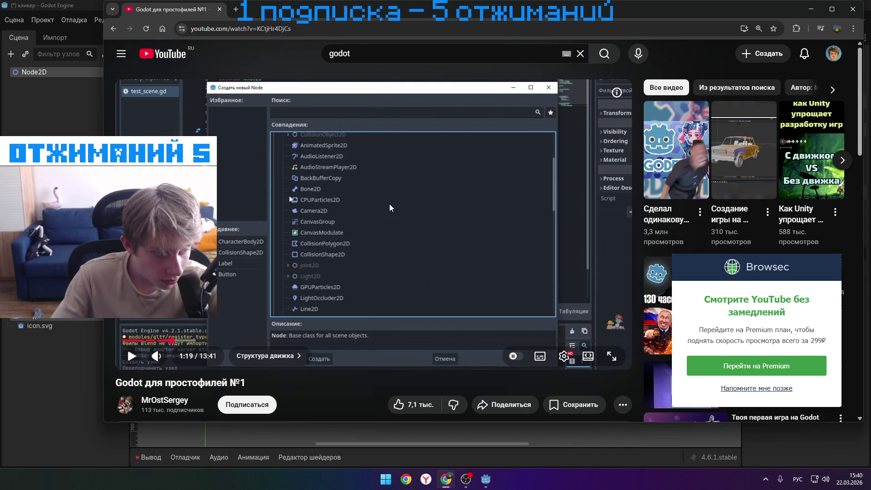
{"action": "left_click", "coordinate": [390, 236]}
{"action": "mouse_move", "coordinate": [474, 238]}
{"action": "left_mouse_down"}
{"action": "mouse_move", "coordinate": [478, 224]}
{"action": "mouse_move", "coordinate": [455, 186]}
{"action": "mouse_move", "coordinate": [457, 235]}
{"action": "mouse_move", "coordinate": [463, 226]}
{"action": "left_mouse_up"}
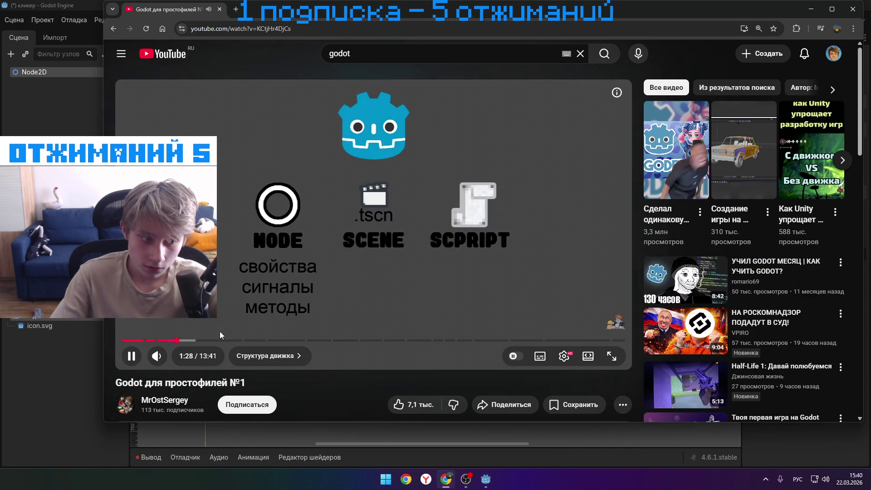
{"action": "left_click_drag", "start_coordinate": [200, 341], "coordinate": [249, 341]}
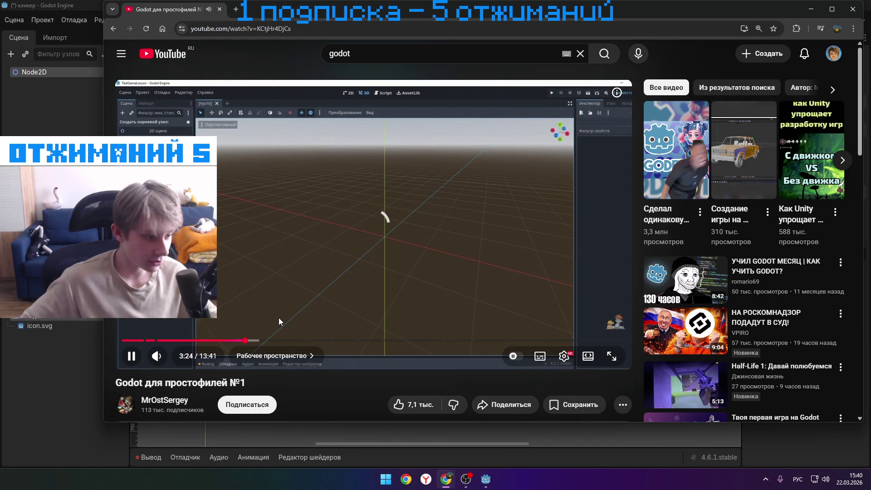
{"action": "key", "text": "Left"}
{"action": "key", "text": "Left"}
{"action": "key", "text": "Left"}
{"action": "key", "text": "Right"}
{"action": "key", "text": "Right"}
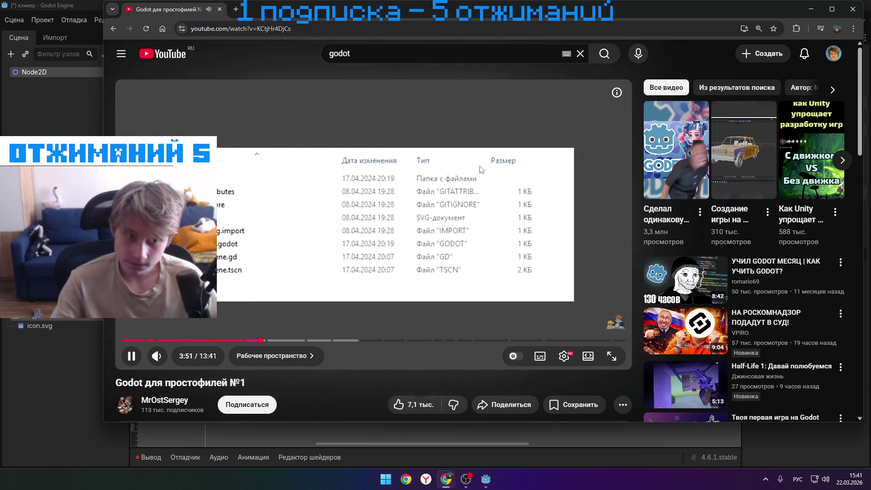
{"action": "key", "text": "Right"}
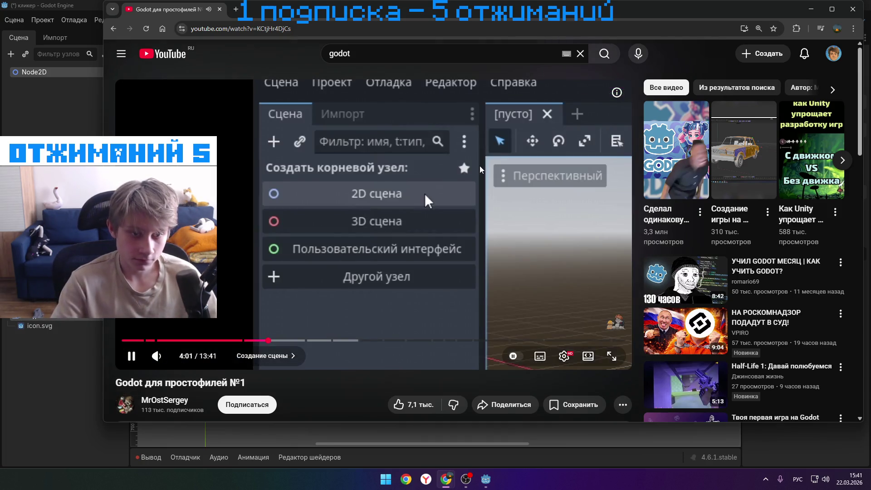
- Check the download history, then pause and rewind the tutorial to about 3:54
{"action": "left_click", "coordinate": [855, 29]}
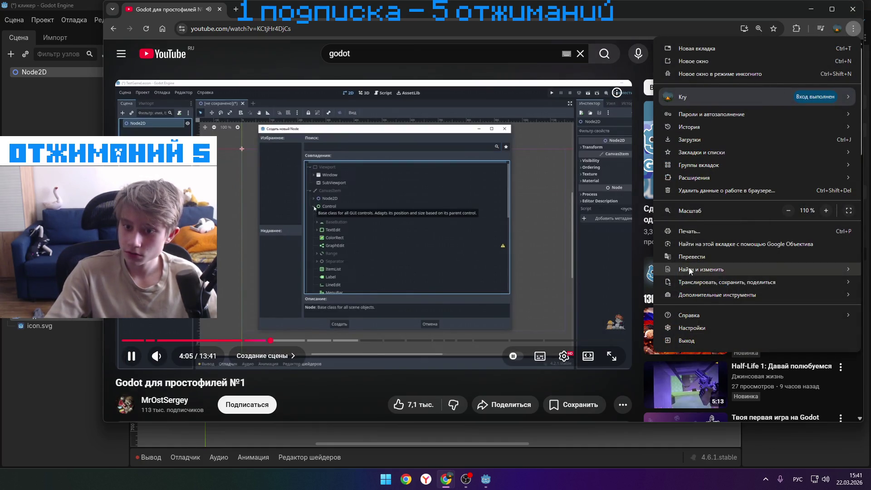
{"action": "left_click", "coordinate": [707, 140]}
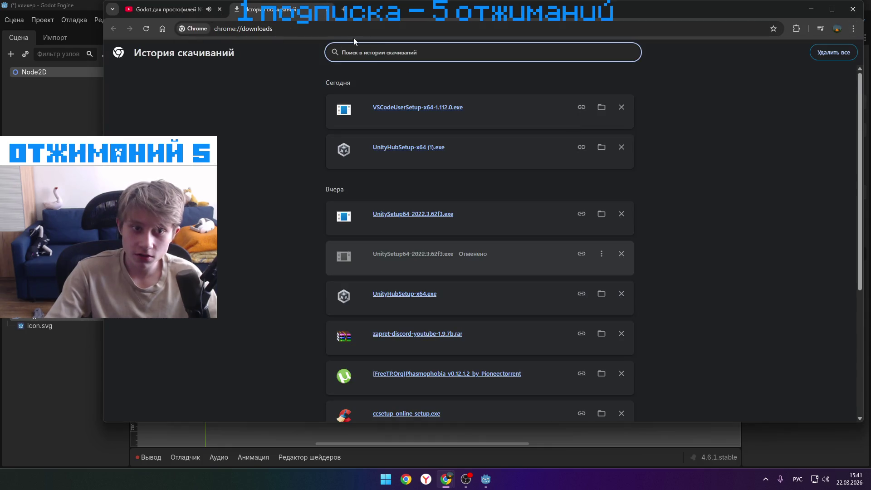
{"action": "left_click", "coordinate": [328, 9]}
{"action": "left_click", "coordinate": [459, 206]}
{"action": "key", "text": "j"}
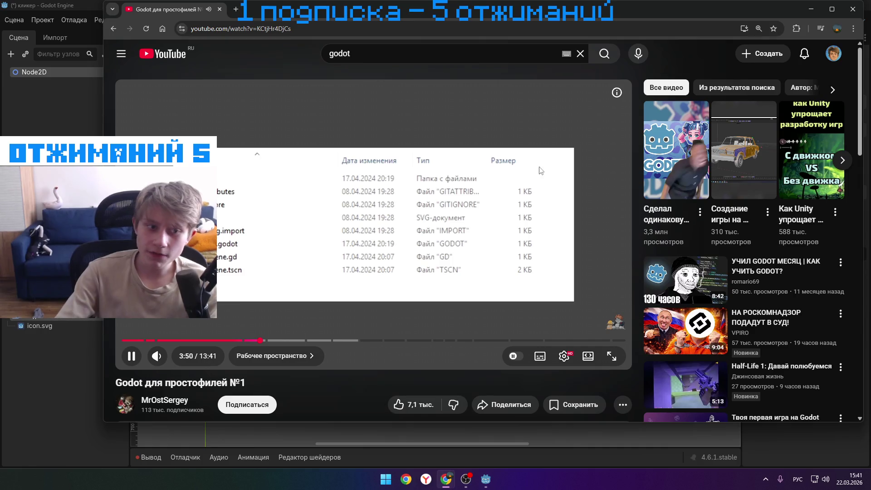
- Seek the tutorial back and pause it in the 'Создание сцены' chapter
{"action": "key", "text": "Left"}
{"action": "left_click", "coordinate": [522, 157]}
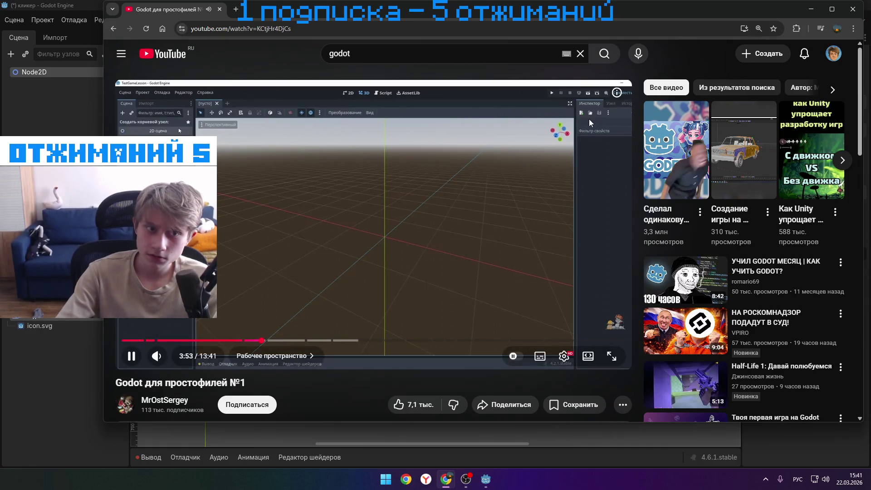
{"action": "left_click_drag", "start_coordinate": [261, 340], "coordinate": [256, 341]}
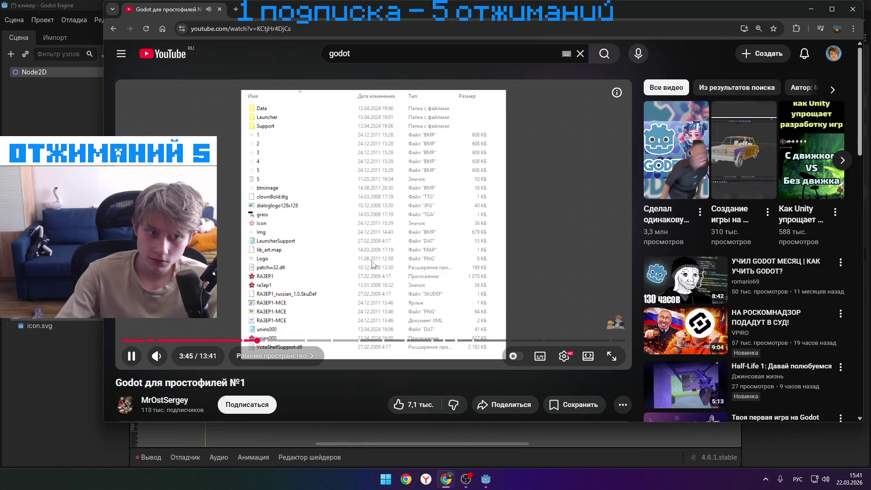
{"action": "left_click", "coordinate": [376, 261]}
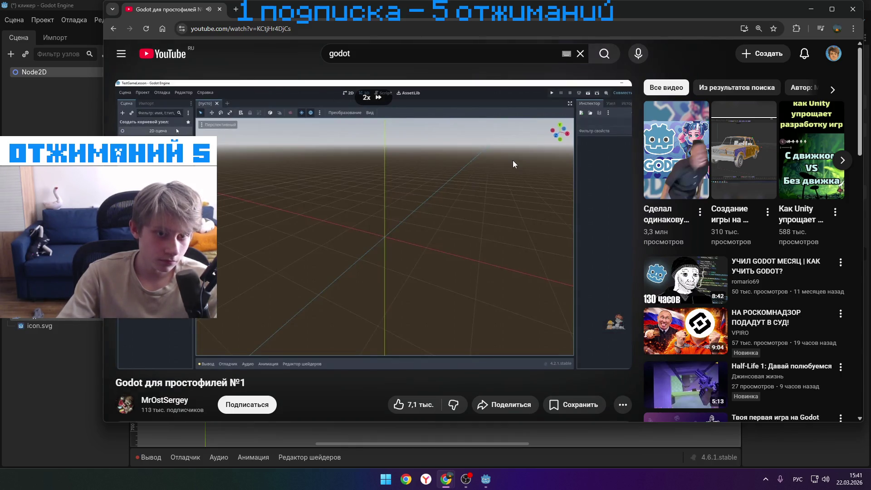
{"action": "left_click_drag", "start_coordinate": [515, 159], "coordinate": [630, 162]}
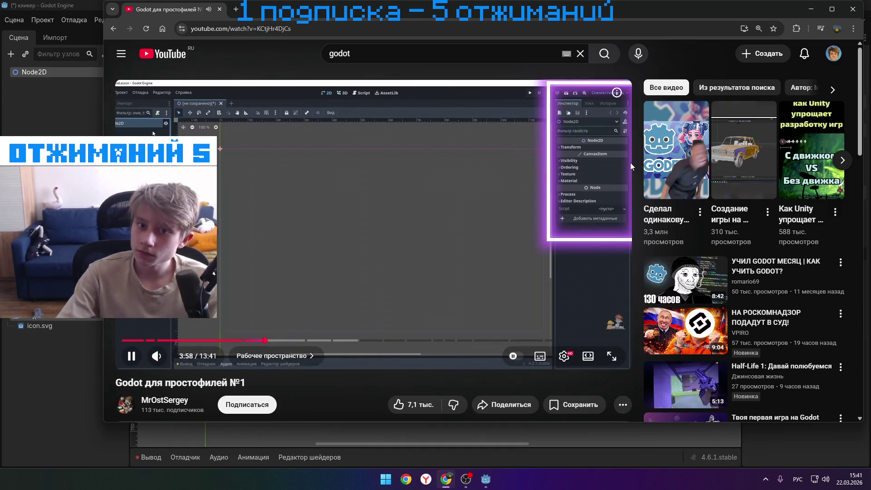
{"action": "left_click", "coordinate": [584, 158]}
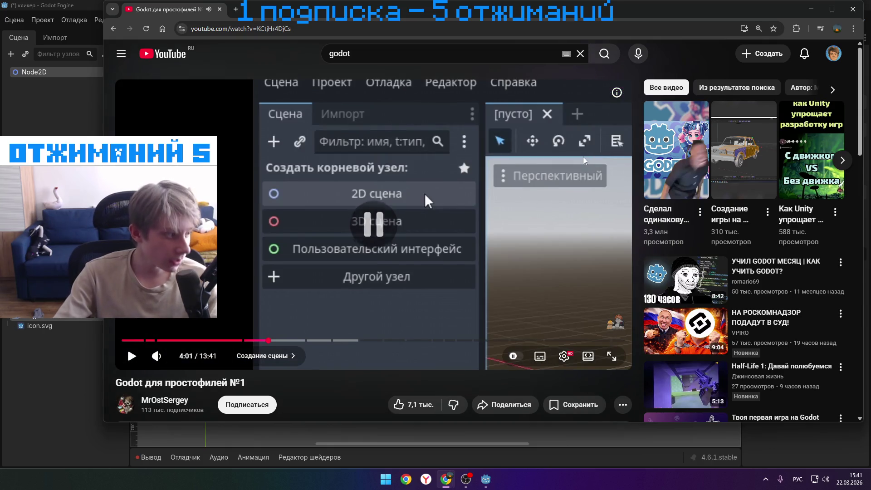
- Pause the tutorial on the new-node dialog around 4:05 and minimize Chrome
{"action": "left_click", "coordinate": [580, 159]}
{"action": "left_click_drag", "start_coordinate": [579, 160], "coordinate": [539, 174]}
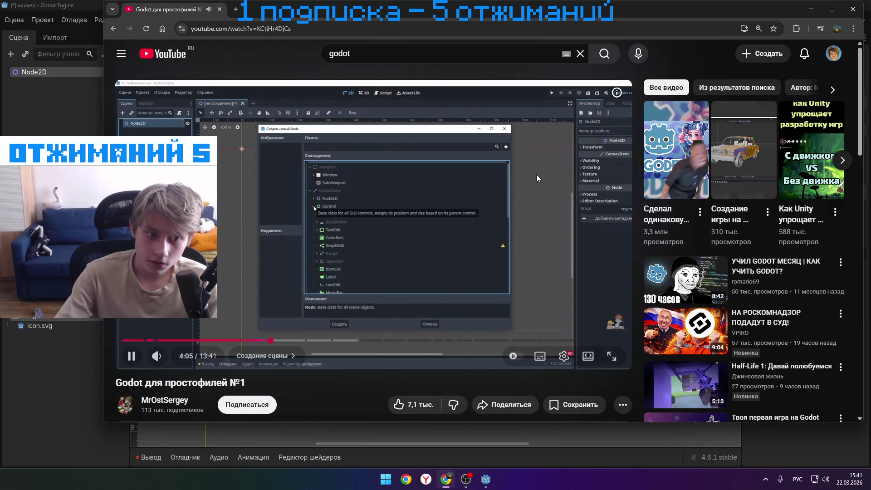
{"action": "key", "text": "j"}
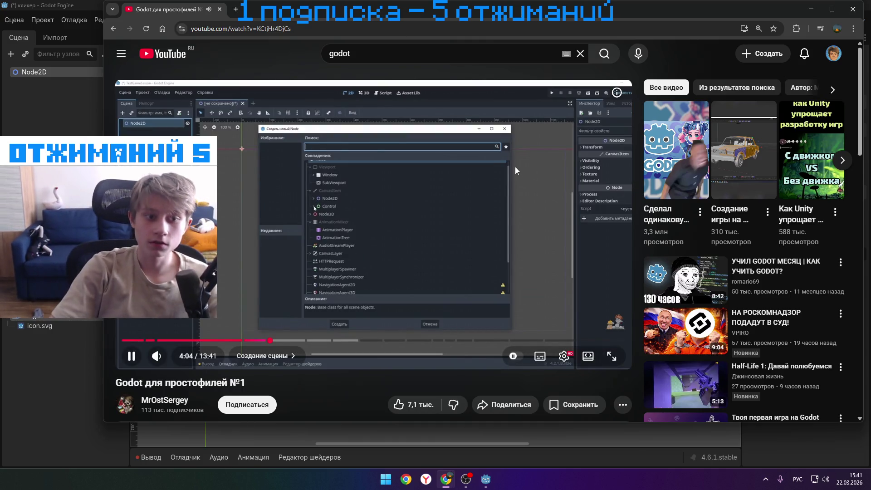
{"action": "left_click", "coordinate": [516, 145]}
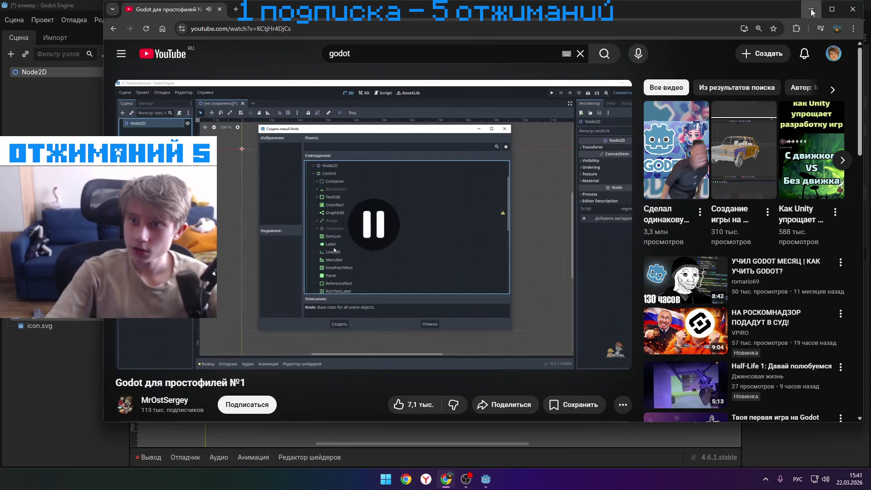
{"action": "left_click", "coordinate": [29, 77]}
- Choose 'Добавить дочерний узел…' from the Node2D context menu in the Scene dock
{"action": "right_click", "coordinate": [53, 75]}
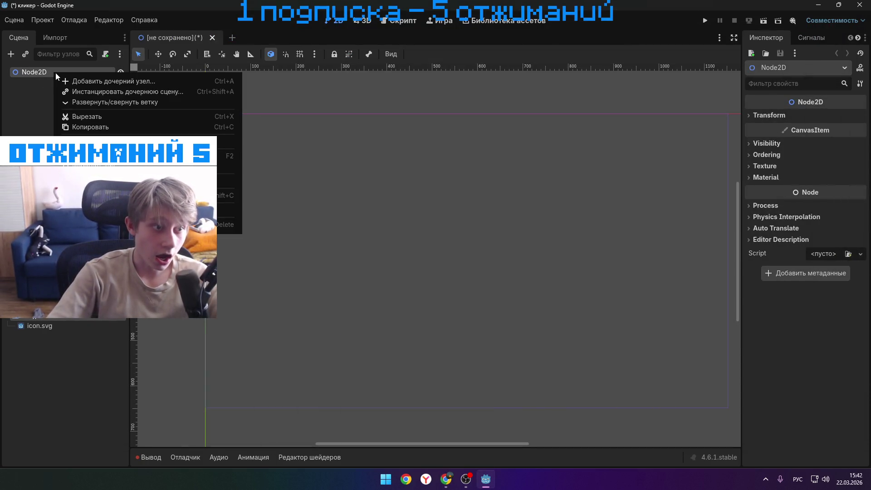
{"action": "left_click", "coordinate": [31, 96]}
{"action": "left_click", "coordinate": [61, 102]}
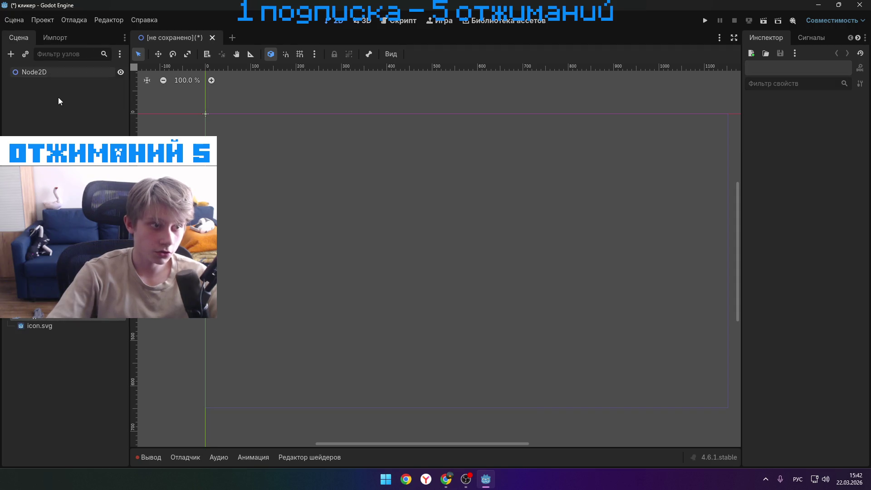
{"action": "left_click", "coordinate": [365, 20]}
{"action": "left_click", "coordinate": [336, 20]}
{"action": "left_click", "coordinate": [58, 76]}
{"action": "right_click", "coordinate": [48, 76]}
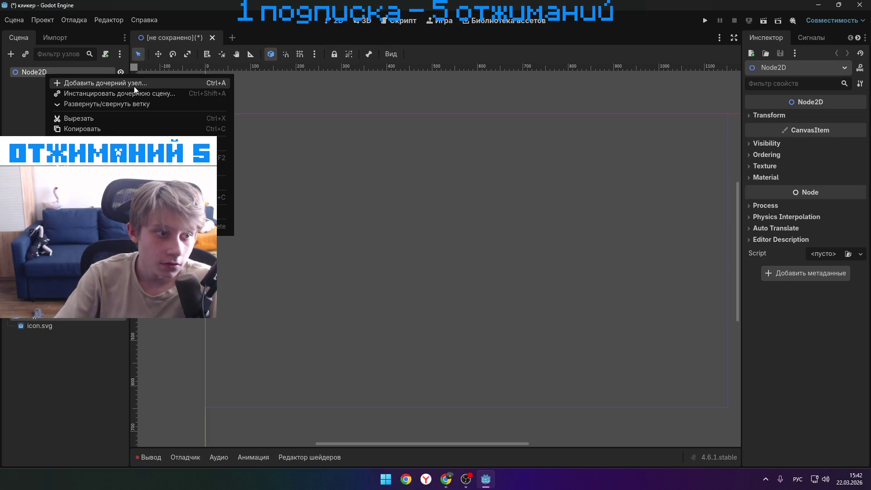
{"action": "left_click", "coordinate": [134, 86]}
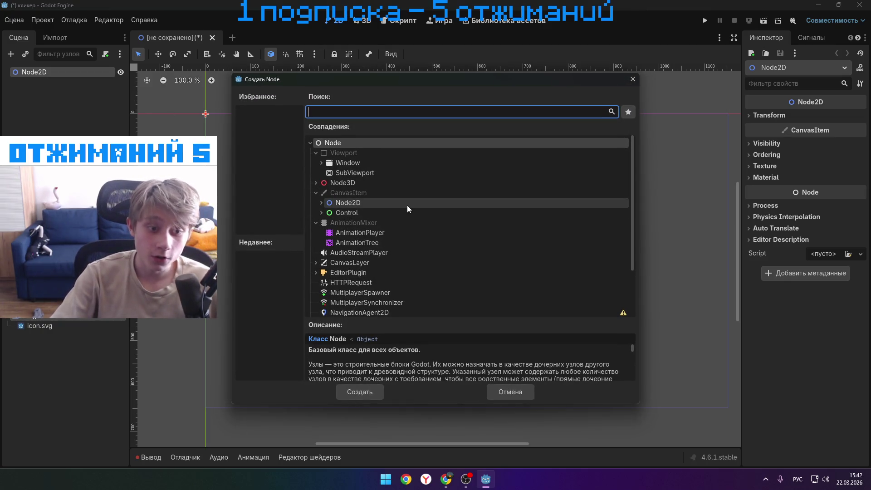
- Search 'кн' in the Create Node dialog, clear it, and scroll the node list
{"action": "type", "text": "кн"}
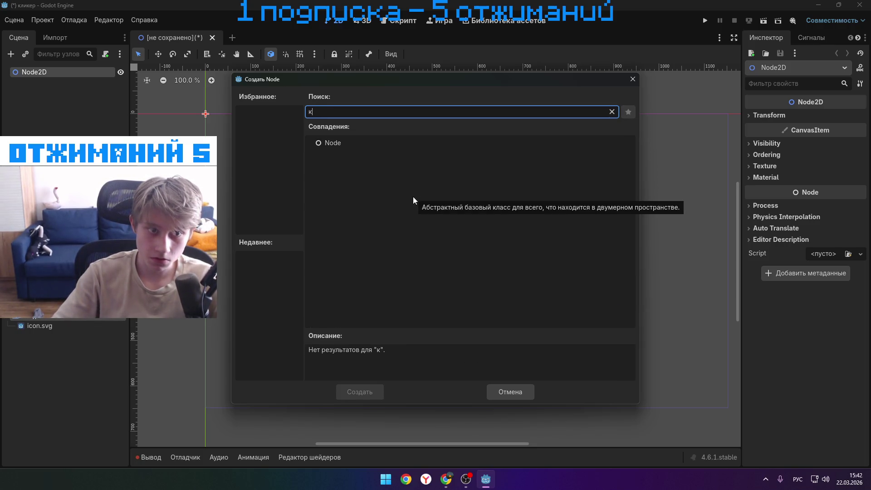
{"action": "key", "text": "BackSpace"}
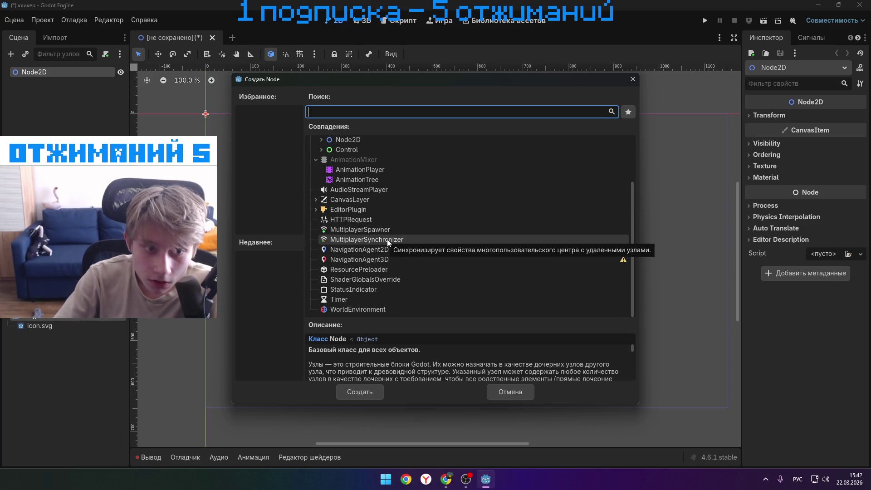
{"action": "scroll", "coordinate": [388, 243], "scroll_direction": "up", "scroll_amount": 3}
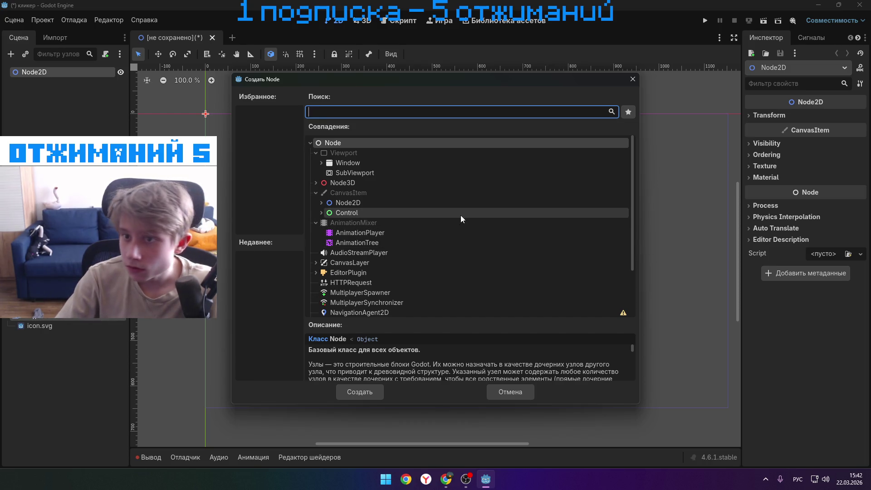
{"action": "scroll", "coordinate": [419, 206], "scroll_direction": "down", "scroll_amount": 2}
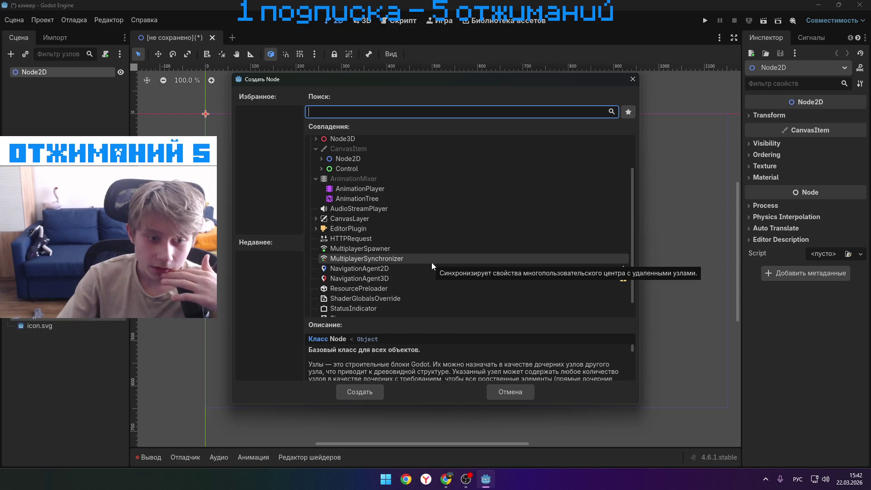
{"action": "scroll", "coordinate": [431, 266], "scroll_direction": "down", "scroll_amount": 1}
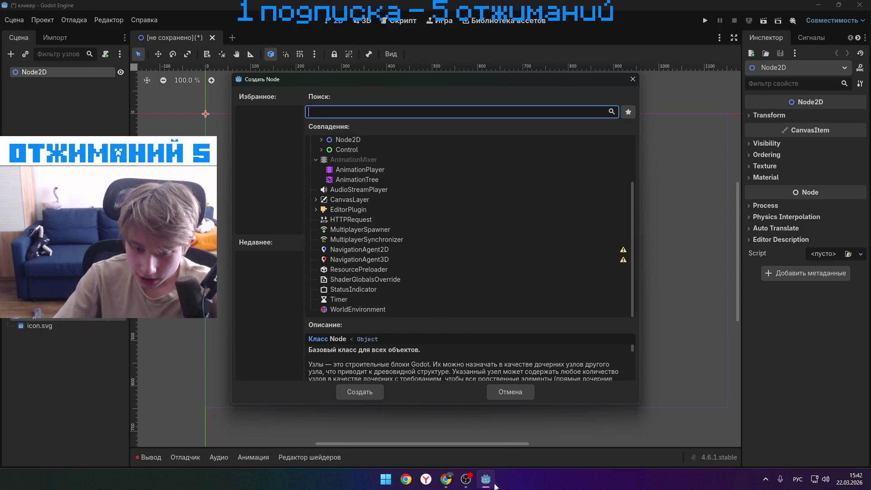
- Watch a bit of the YouTube tutorial, then return to Godot's node dialog
{"action": "mouse_move", "coordinate": [445, 479]}
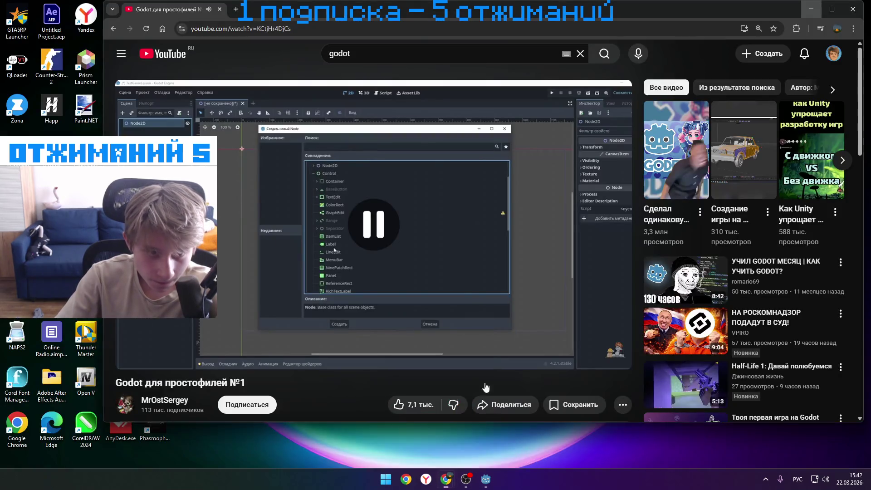
{"action": "left_click", "coordinate": [485, 436]}
{"action": "left_click", "coordinate": [436, 259]}
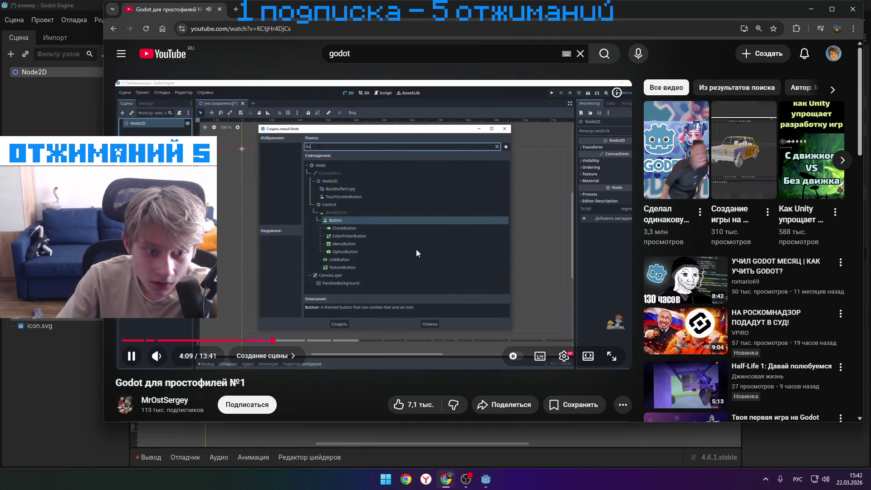
{"action": "left_click", "coordinate": [421, 247]}
{"action": "left_click", "coordinate": [811, 10]}
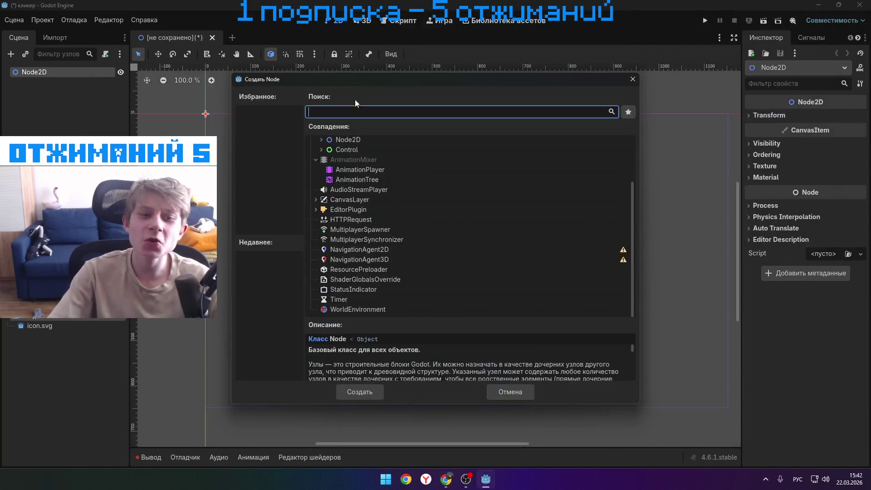
- Search 'butt' in Create Node and add a Button under Node2D
{"action": "key", "text": "alt+shift"}
{"action": "type", "text": "b"}
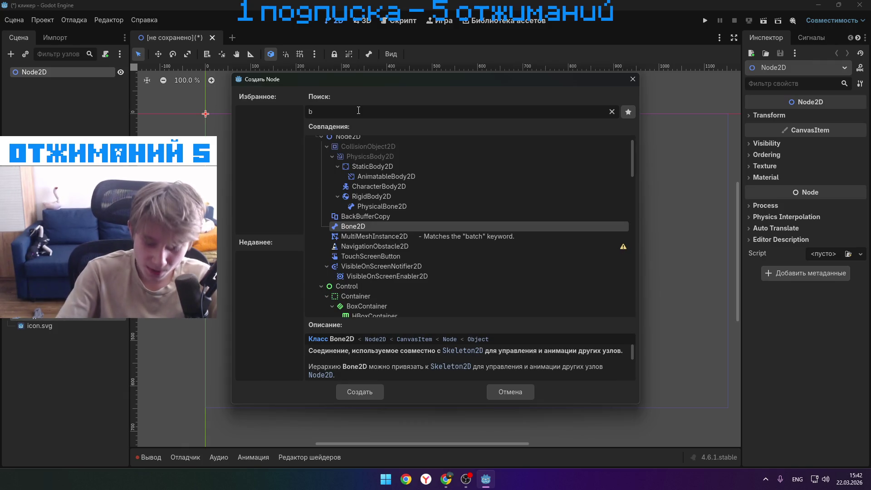
{"action": "type", "text": "utt"}
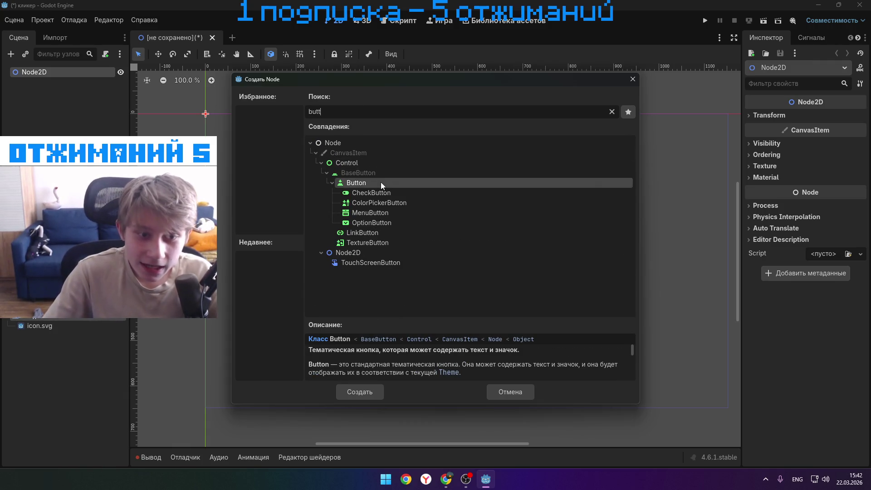
{"action": "left_click", "coordinate": [364, 393]}
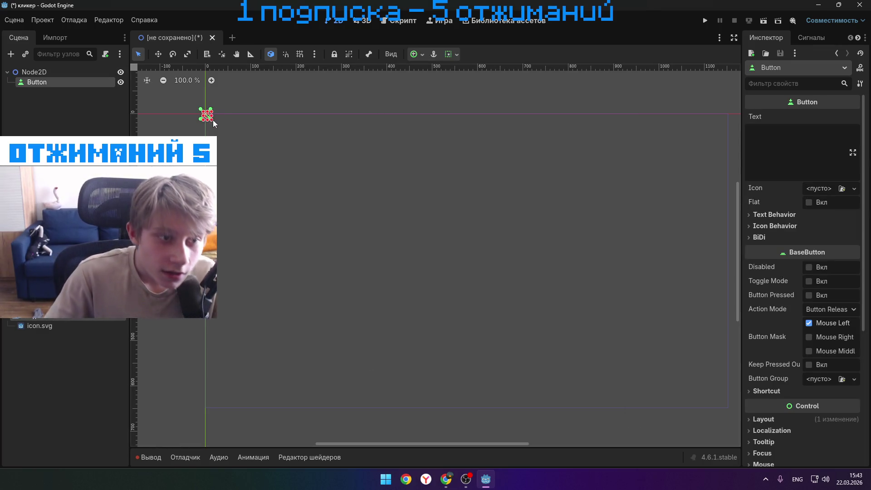
- Drag the Button's handles to make it a wide rectangle and shift it right
{"action": "mouse_move", "coordinate": [212, 120]}
{"action": "left_mouse_down"}
{"action": "mouse_move", "coordinate": [220, 131]}
{"action": "mouse_move", "coordinate": [218, 252]}
{"action": "left_mouse_up"}
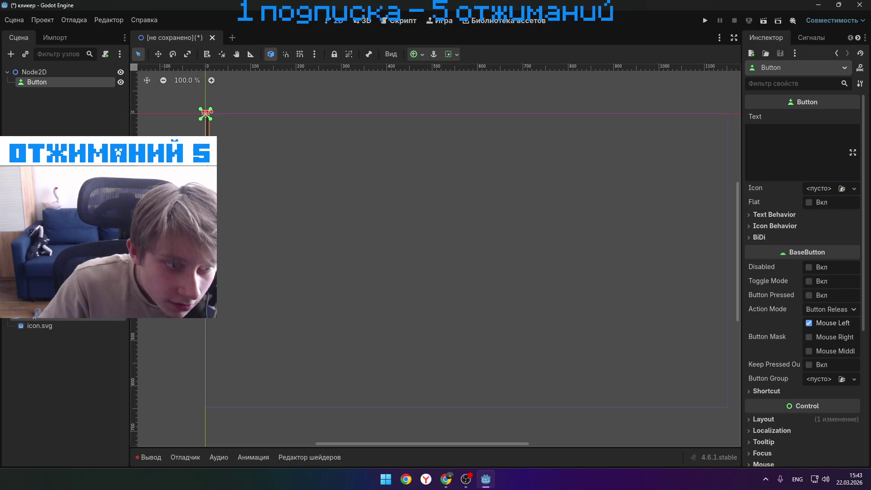
{"action": "mouse_move", "coordinate": [214, 202]}
{"action": "left_mouse_down"}
{"action": "mouse_move", "coordinate": [555, 217]}
{"action": "mouse_move", "coordinate": [706, 236]}
{"action": "mouse_move", "coordinate": [527, 240]}
{"action": "left_mouse_up"}
{"action": "left_click_drag", "start_coordinate": [367, 267], "coordinate": [367, 251]}
{"action": "left_click_drag", "start_coordinate": [365, 112], "coordinate": [369, 156]}
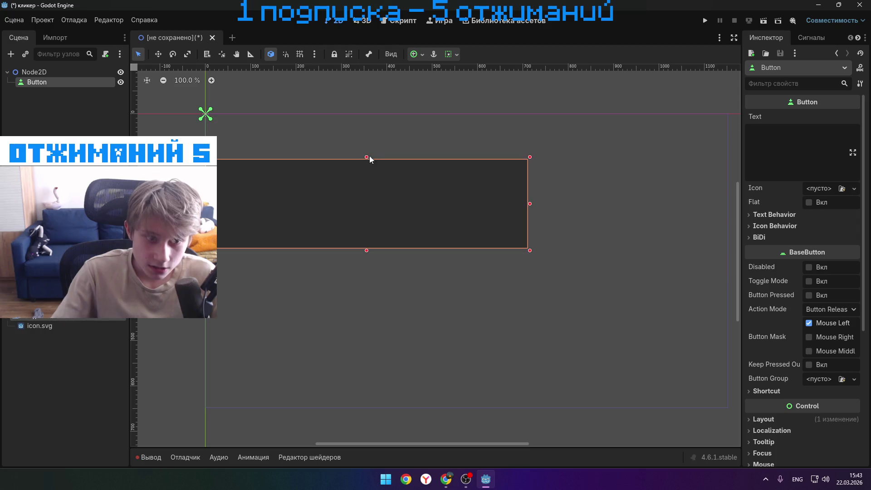
{"action": "mouse_move", "coordinate": [203, 204]}
{"action": "left_mouse_down"}
{"action": "mouse_move", "coordinate": [338, 219]}
{"action": "mouse_move", "coordinate": [473, 214]}
{"action": "mouse_move", "coordinate": [496, 164]}
{"action": "mouse_move", "coordinate": [455, 198]}
{"action": "mouse_move", "coordinate": [426, 200]}
{"action": "left_mouse_up"}
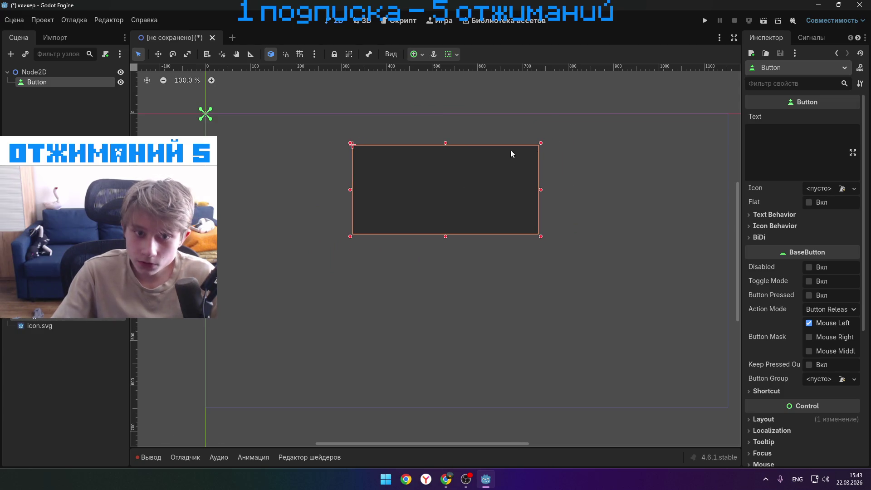
- Enlarge the Button toward the upper left and fine-tune its right edge
{"action": "mouse_move", "coordinate": [354, 145]}
{"action": "left_mouse_down"}
{"action": "mouse_move", "coordinate": [361, 147]}
{"action": "mouse_move", "coordinate": [340, 140]}
{"action": "left_mouse_up"}
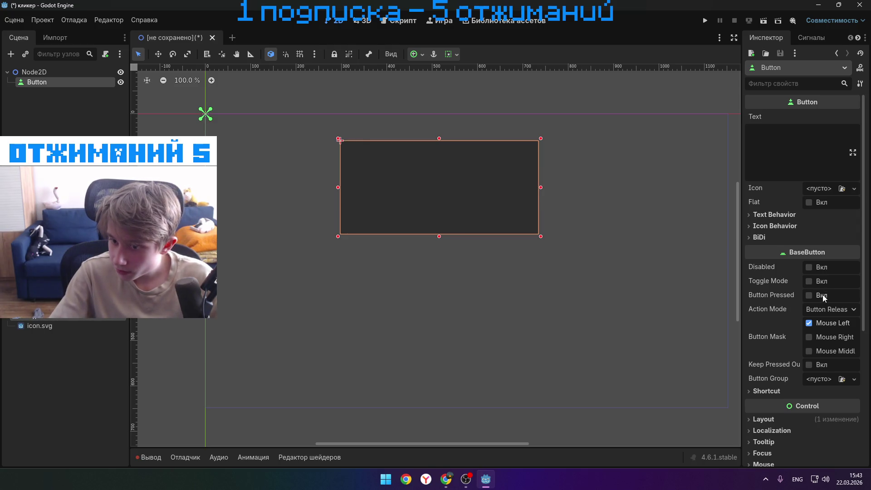
{"action": "scroll", "coordinate": [820, 320], "scroll_direction": "down", "scroll_amount": 5}
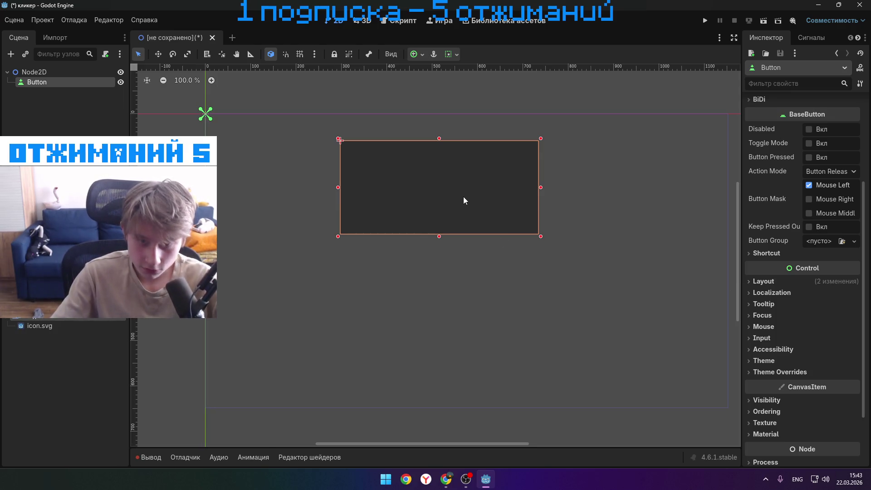
{"action": "left_click_drag", "start_coordinate": [482, 206], "coordinate": [493, 205]}
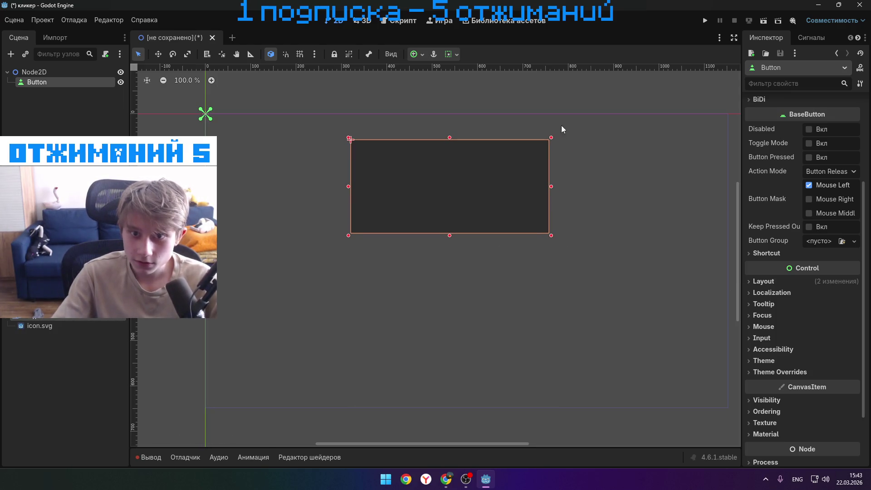
{"action": "left_click_drag", "start_coordinate": [551, 139], "coordinate": [551, 137]}
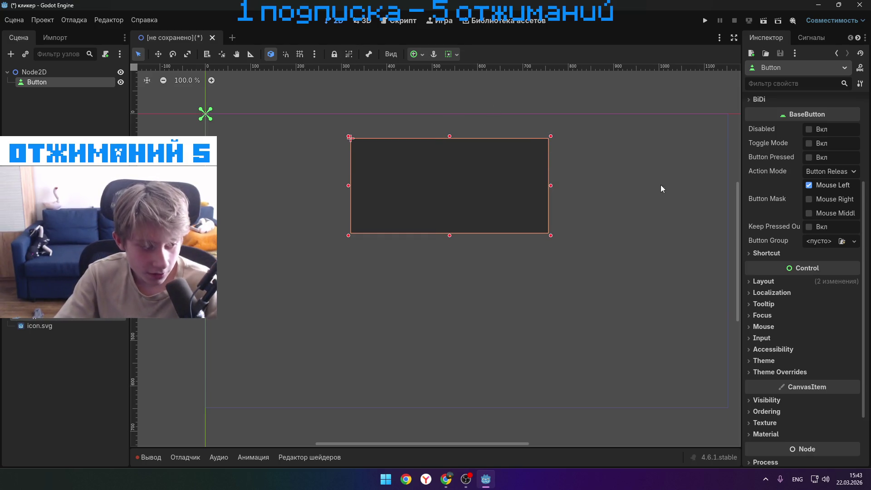
{"action": "scroll", "coordinate": [805, 242], "scroll_direction": "down", "scroll_amount": 2}
{"action": "scroll", "coordinate": [806, 242], "scroll_direction": "up", "scroll_amount": 3}
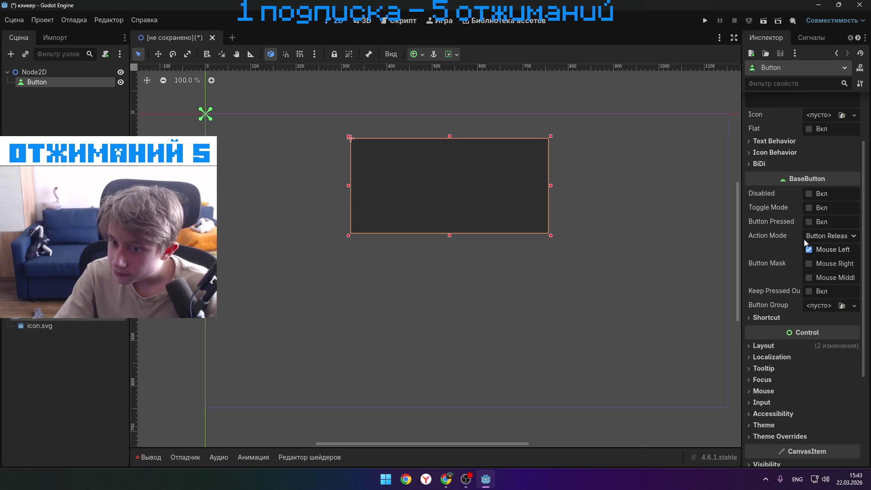
{"action": "scroll", "coordinate": [805, 241], "scroll_direction": "up", "scroll_amount": 3}
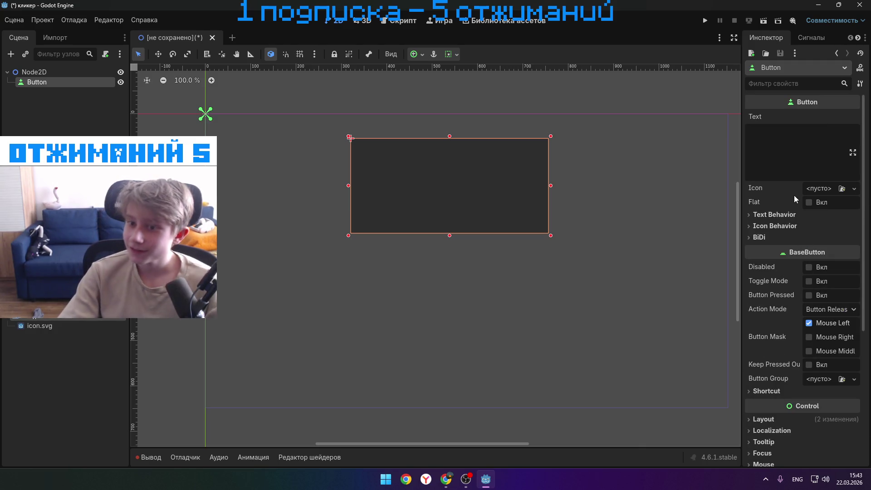
- Inspect the Button's Text Behavior, Icon Behavior and BiDi locale settings without changing them
{"action": "left_click", "coordinate": [776, 214]}
{"action": "left_click", "coordinate": [771, 214]}
{"action": "left_click", "coordinate": [762, 226]}
{"action": "left_click", "coordinate": [763, 226]}
{"action": "left_click", "coordinate": [757, 237]}
{"action": "left_click", "coordinate": [757, 237]}
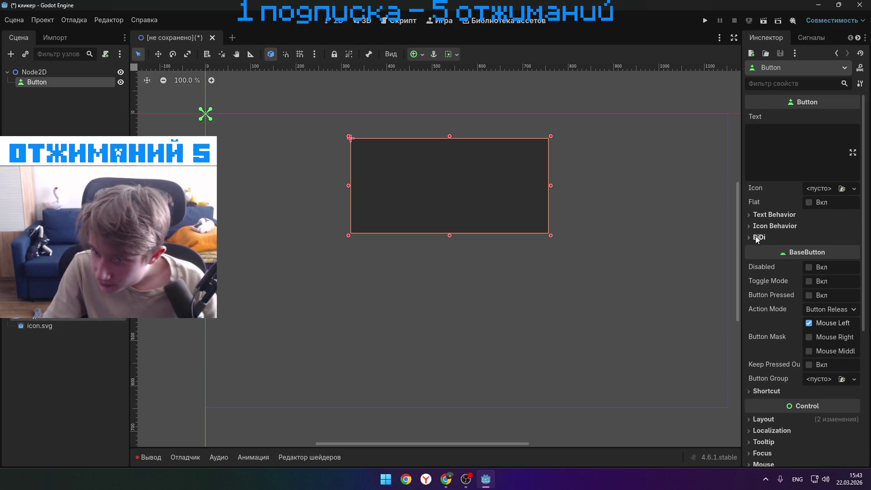
{"action": "left_click", "coordinate": [759, 237]}
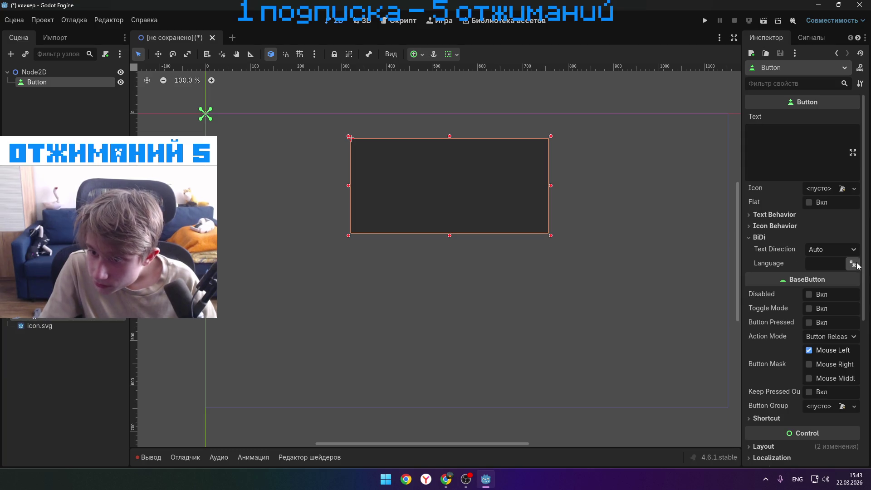
{"action": "left_click", "coordinate": [852, 264]}
{"action": "scroll", "coordinate": [472, 192], "scroll_direction": "down", "scroll_amount": 3}
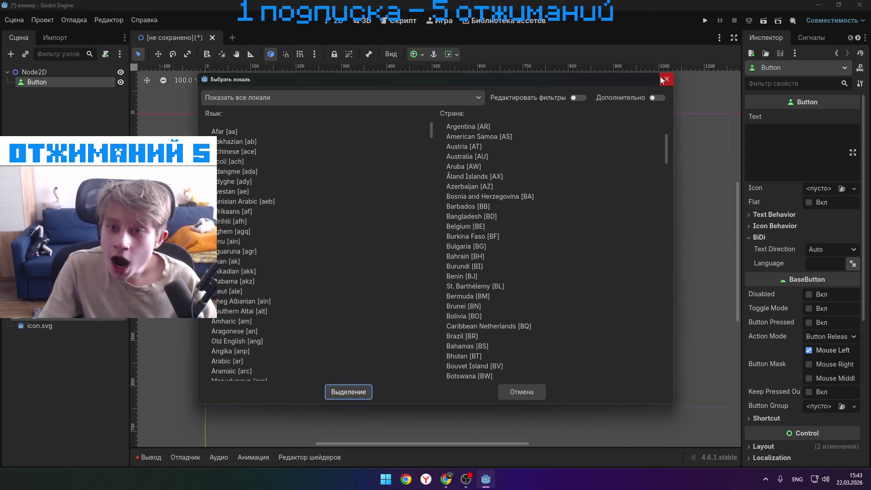
{"action": "left_click", "coordinate": [665, 79]}
{"action": "left_click", "coordinate": [763, 237]}
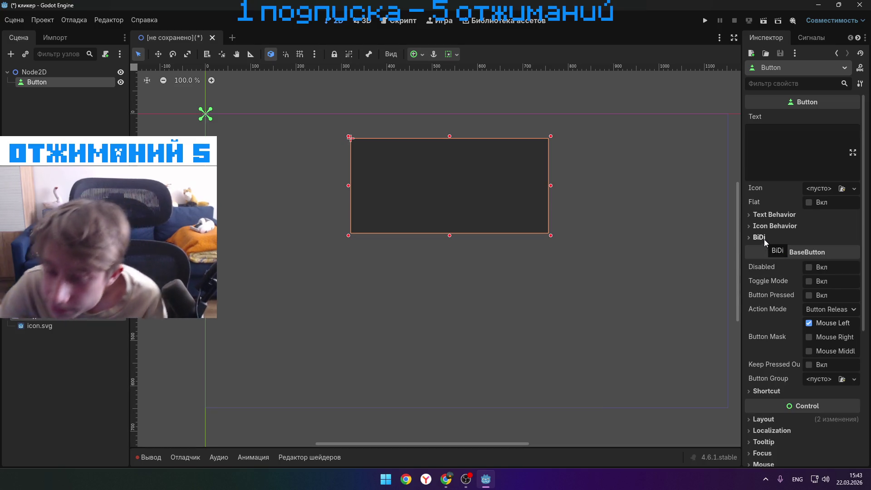
{"action": "scroll", "coordinate": [795, 357], "scroll_direction": "down", "scroll_amount": 5}
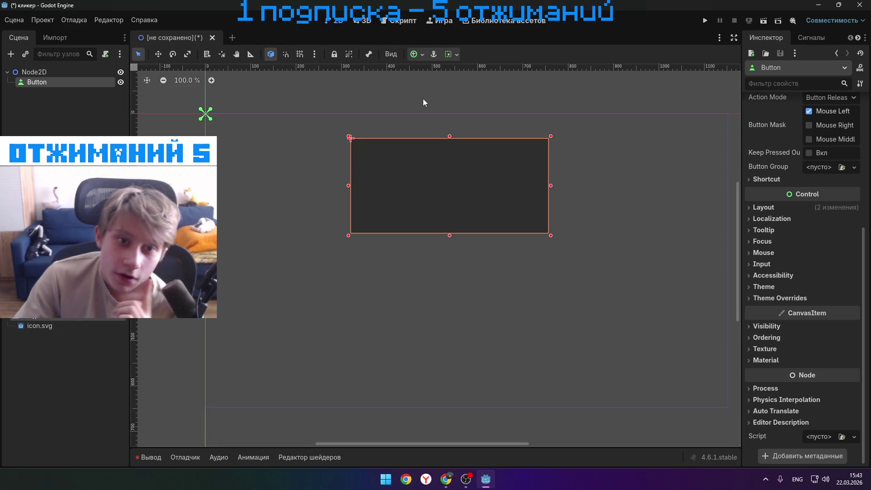
- Move the Button up about 52 px and nudge it slightly up-left
{"action": "mouse_move", "coordinate": [470, 178]}
{"action": "left_mouse_down"}
{"action": "mouse_move", "coordinate": [472, 156]}
{"action": "mouse_move", "coordinate": [479, 207]}
{"action": "left_mouse_up"}
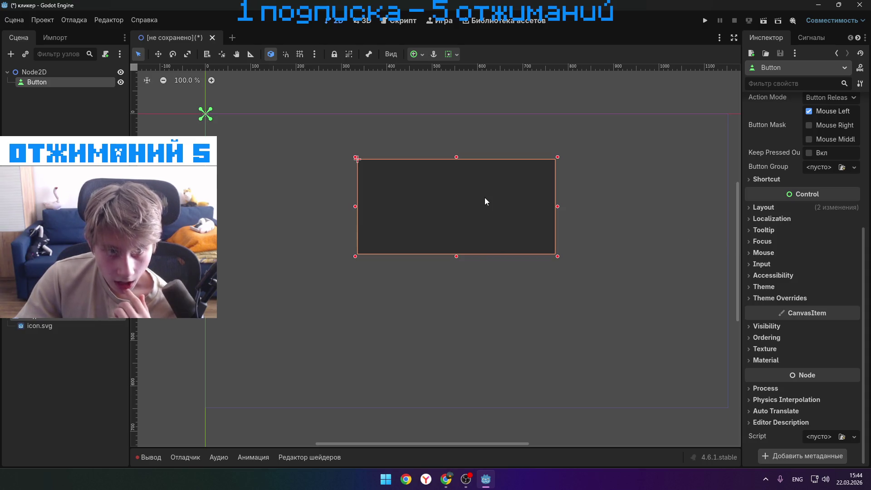
{"action": "scroll", "coordinate": [334, 287], "scroll_direction": "down", "scroll_amount": 3}
{"action": "scroll", "coordinate": [346, 282], "scroll_direction": "up", "scroll_amount": 2}
{"action": "mouse_move", "coordinate": [433, 238]}
{"action": "left_mouse_down"}
{"action": "mouse_move", "coordinate": [425, 233]}
{"action": "mouse_move", "coordinate": [434, 239]}
{"action": "left_mouse_up"}
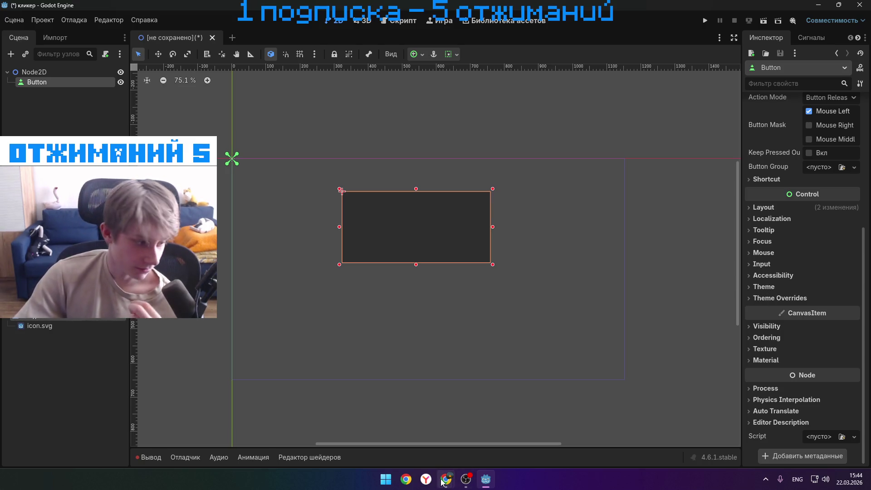
{"action": "mouse_move", "coordinate": [442, 480]}
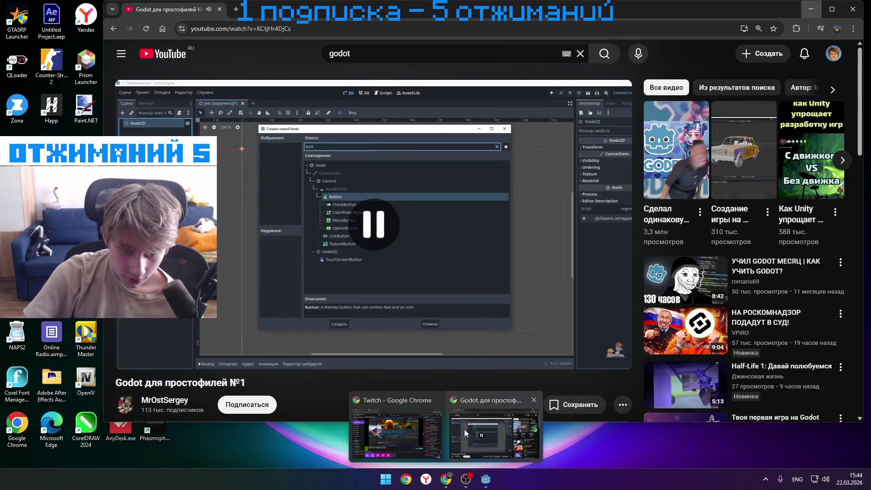
- Play a bit more of the tutorial, pause it, and minimize Chrome
{"action": "left_click", "coordinate": [464, 429]}
{"action": "left_click", "coordinate": [472, 289]}
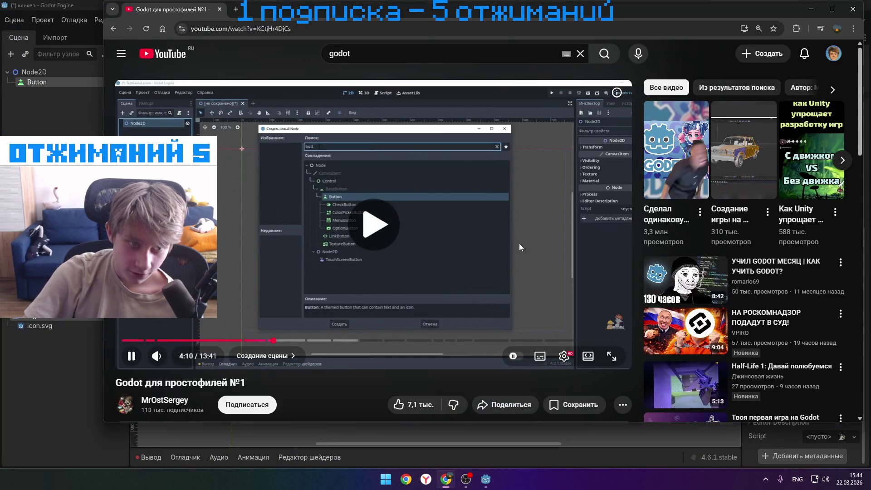
{"action": "left_click", "coordinate": [545, 267]}
{"action": "left_click", "coordinate": [556, 251]}
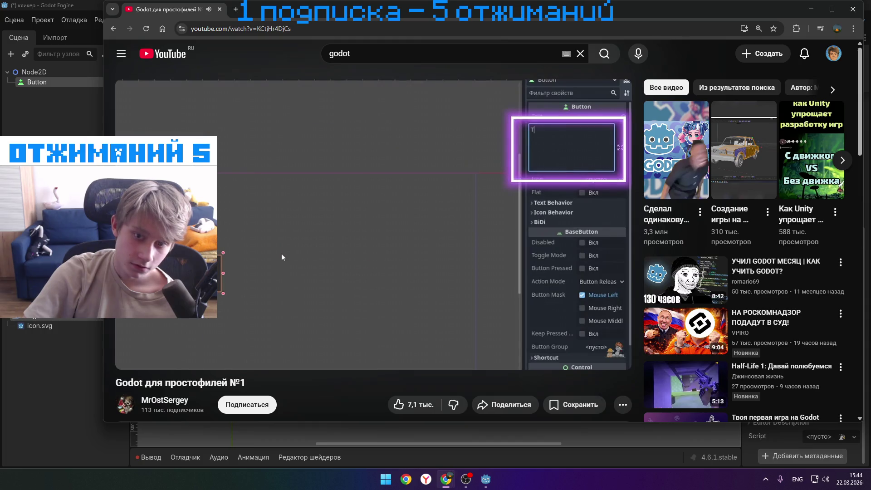
{"action": "left_click", "coordinate": [281, 256]}
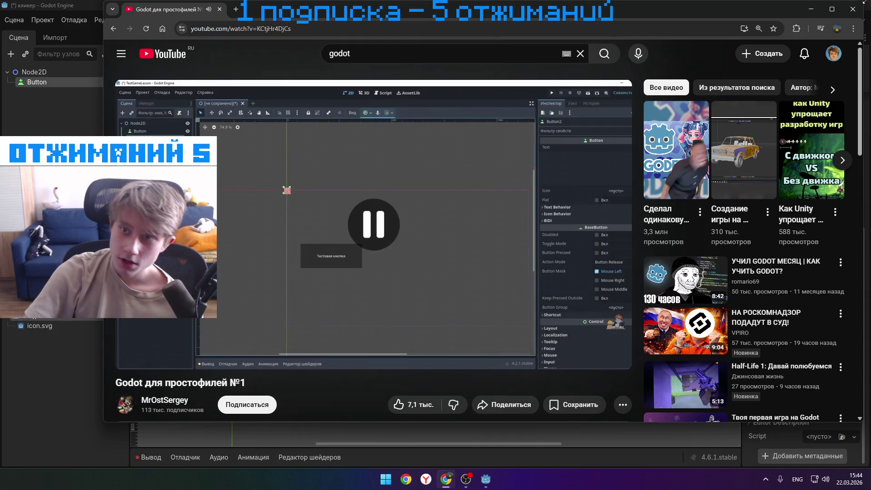
{"action": "left_click", "coordinate": [811, 9]}
- Set the Button's Inspector text to играть in the Russian layout, trimming the extra characters
{"action": "left_click", "coordinate": [785, 130]}
{"action": "type", "text": "rkbr"}
{"action": "key", "text": "BackSpace"}
{"action": "key", "text": "BackSpace"}
{"action": "key", "text": "BackSpace"}
{"action": "key", "text": "alt+shift"}
{"action": "type", "text": "играть пи"}
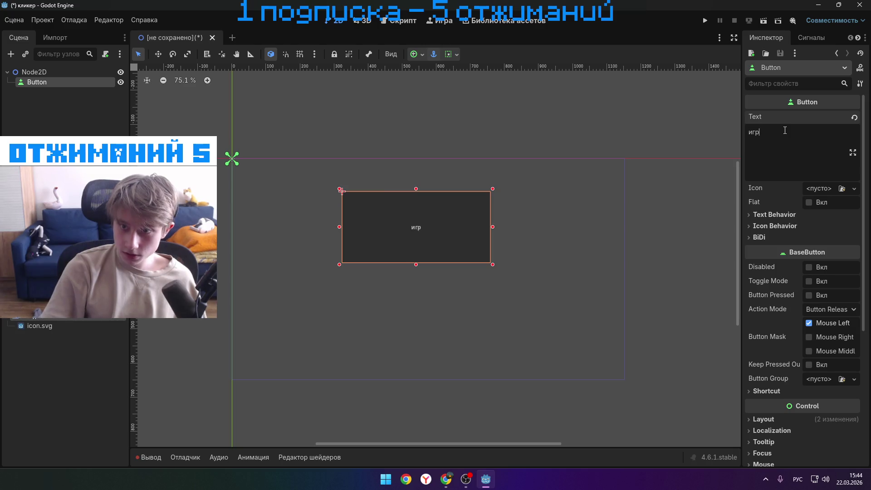
{"action": "type", "text": "др"}
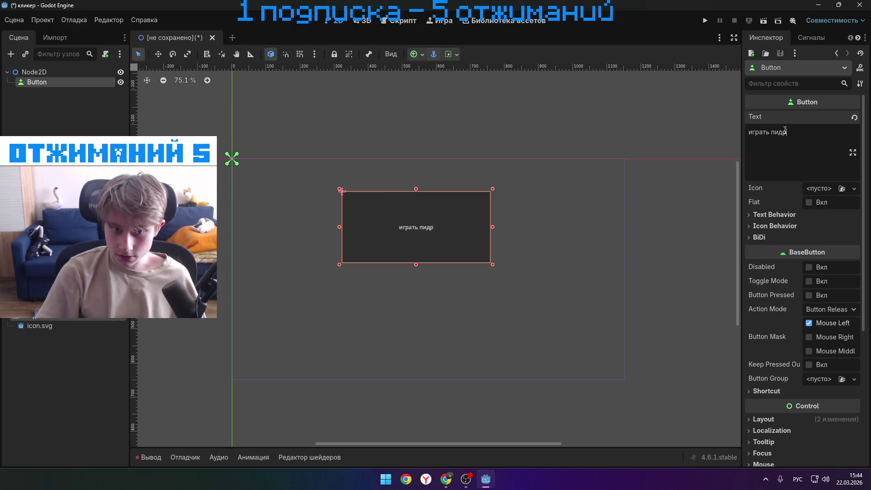
{"action": "key", "text": "BackSpace"}
{"action": "key", "text": "BackSpace"}
{"action": "key", "text": "BackSpace"}
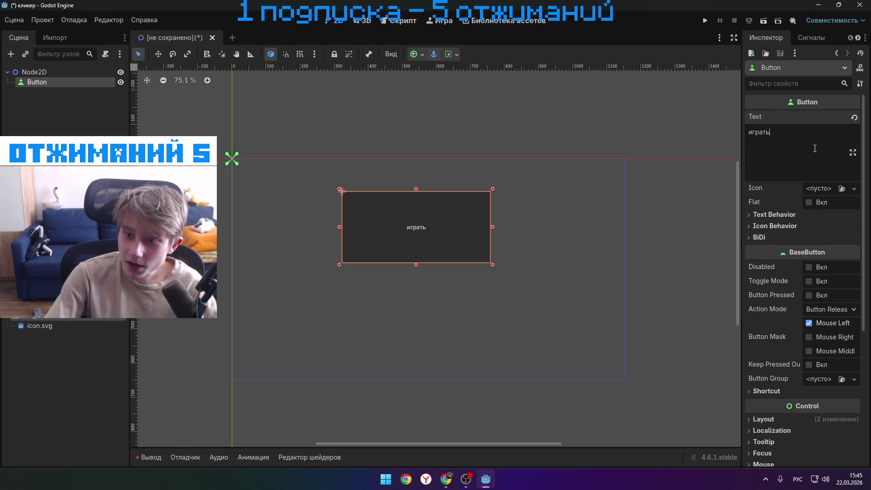
{"action": "double_click", "coordinate": [808, 202]}
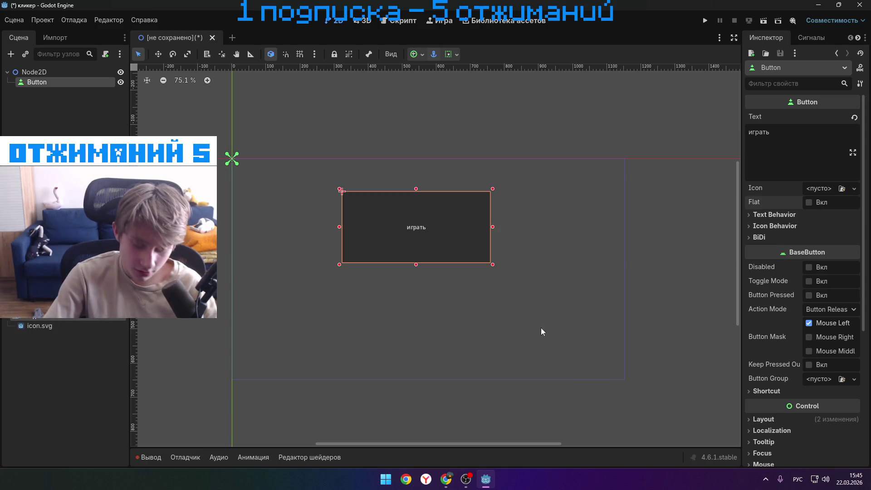
- Watch a few more seconds of the tutorial, pause it, and nudge the играть button right
{"action": "mouse_move", "coordinate": [451, 475]}
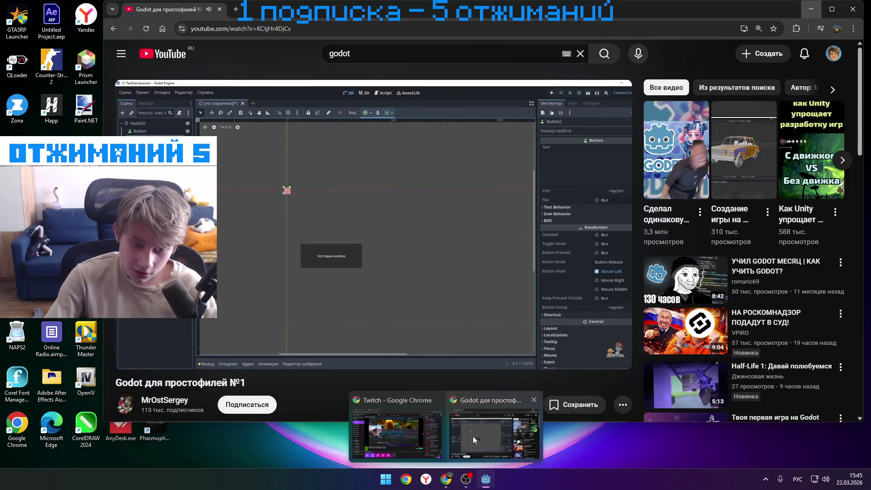
{"action": "left_click", "coordinate": [473, 437]}
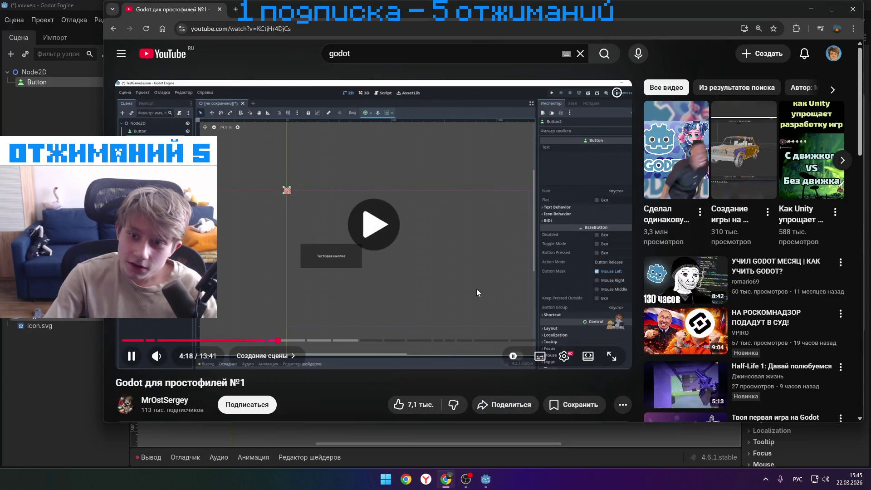
{"action": "left_click", "coordinate": [486, 314]}
{"action": "left_click", "coordinate": [485, 316]}
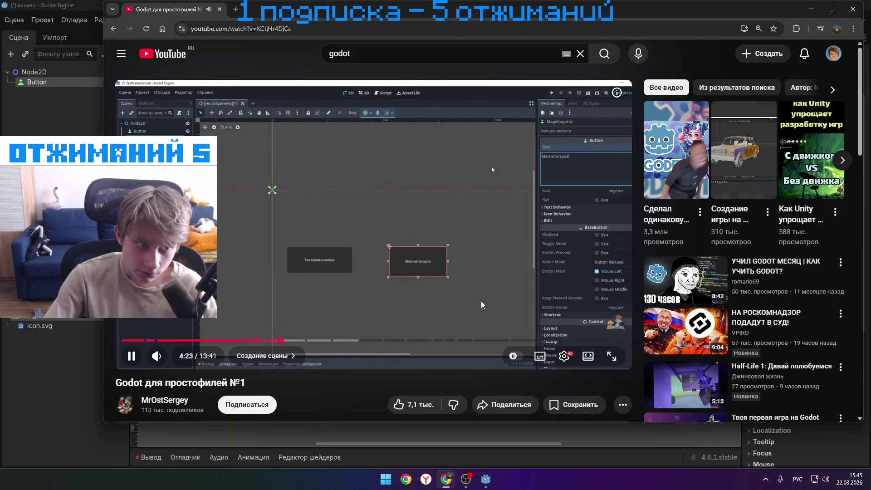
{"action": "left_click", "coordinate": [494, 276]}
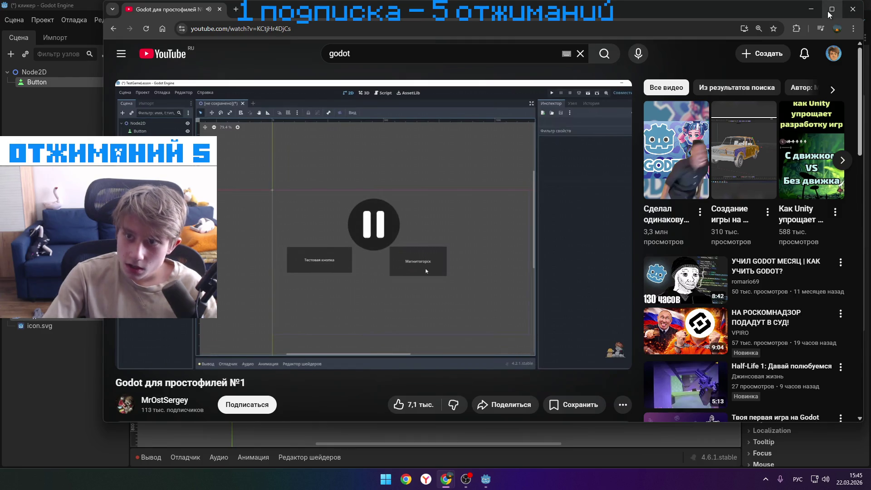
{"action": "left_click", "coordinate": [810, 10]}
{"action": "left_click_drag", "start_coordinate": [408, 226], "coordinate": [439, 227]}
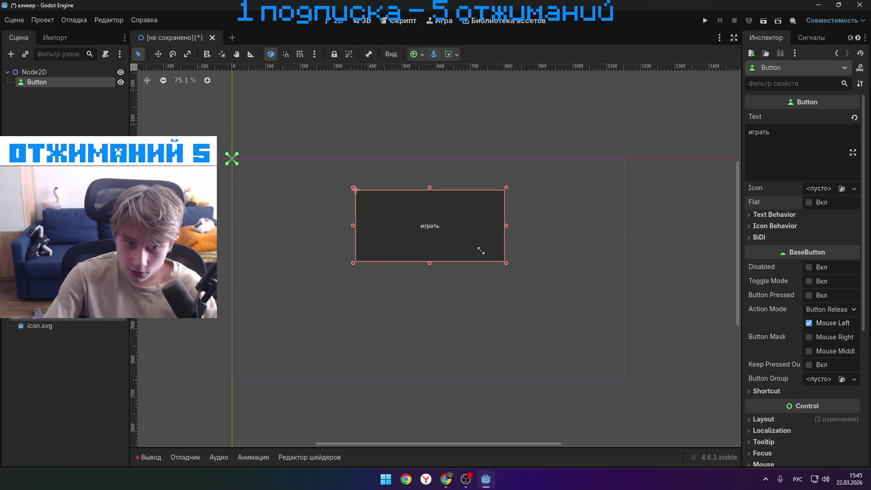
- Resize the играть button with its corner handle and drag it up near the frame's top
{"action": "mouse_move", "coordinate": [496, 245]}
{"action": "left_mouse_down"}
{"action": "mouse_move", "coordinate": [474, 240]}
{"action": "mouse_move", "coordinate": [488, 266]}
{"action": "mouse_move", "coordinate": [475, 259]}
{"action": "left_mouse_up"}
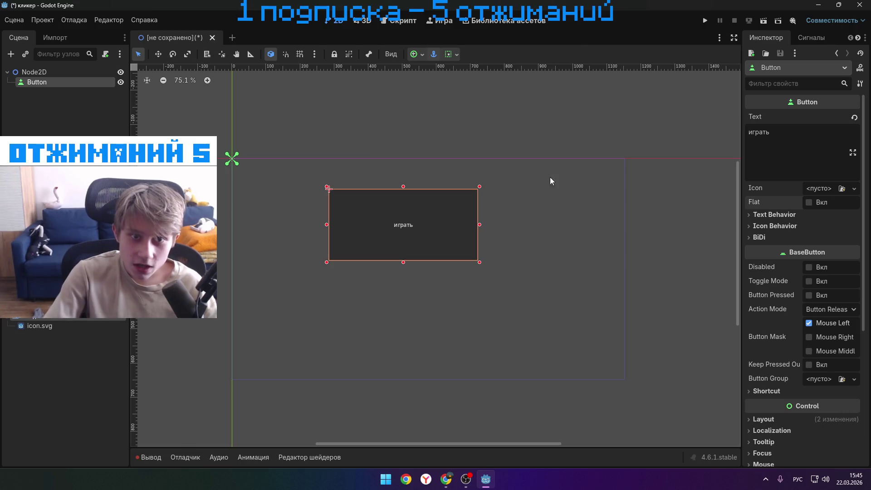
{"action": "mouse_move", "coordinate": [479, 262]}
{"action": "left_mouse_down"}
{"action": "mouse_move", "coordinate": [391, 212]}
{"action": "mouse_move", "coordinate": [559, 299]}
{"action": "left_mouse_up"}
{"action": "mouse_move", "coordinate": [519, 265]}
{"action": "left_mouse_down"}
{"action": "mouse_move", "coordinate": [464, 227]}
{"action": "mouse_move", "coordinate": [467, 219]}
{"action": "left_mouse_up"}
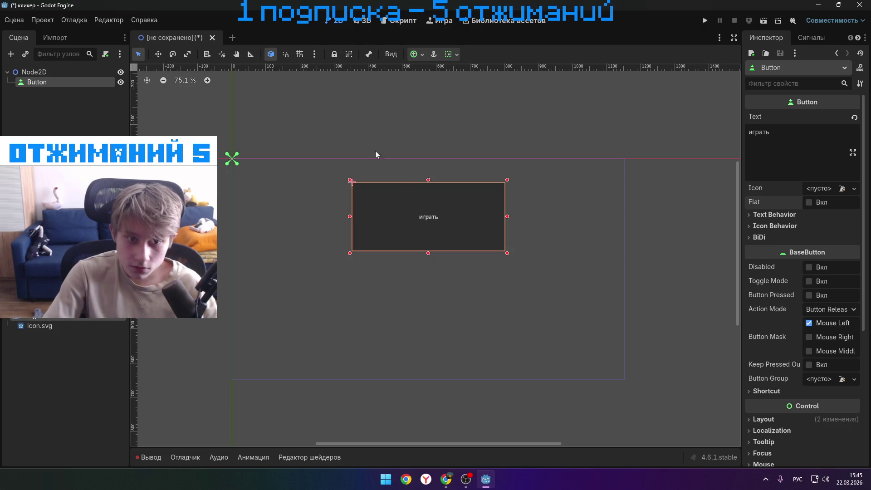
{"action": "mouse_move", "coordinate": [461, 216]}
{"action": "left_mouse_down"}
{"action": "mouse_move", "coordinate": [459, 204]}
{"action": "mouse_move", "coordinate": [384, 272]}
{"action": "mouse_move", "coordinate": [411, 295]}
{"action": "left_mouse_up"}
- Paste a copy of the button and change its text to выход
{"action": "key", "text": "ctrl+v"}
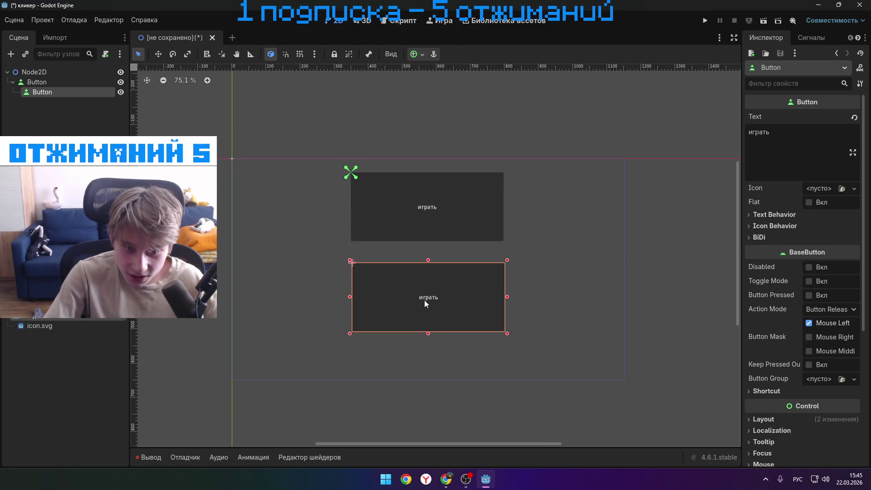
{"action": "double_click", "coordinate": [792, 134]}
{"action": "type", "text": "выход"}
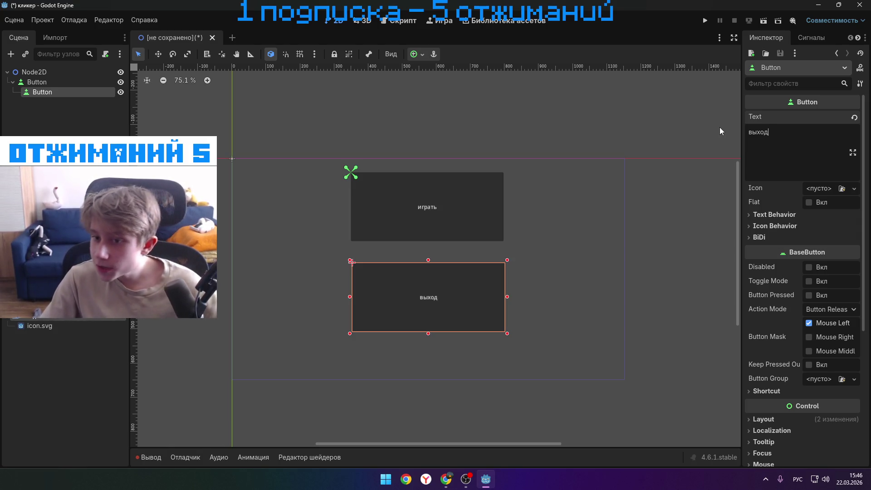
- Expand the выход button's text behavior, icon behavior and bidirectional text sections
{"action": "left_click", "coordinate": [763, 217]}
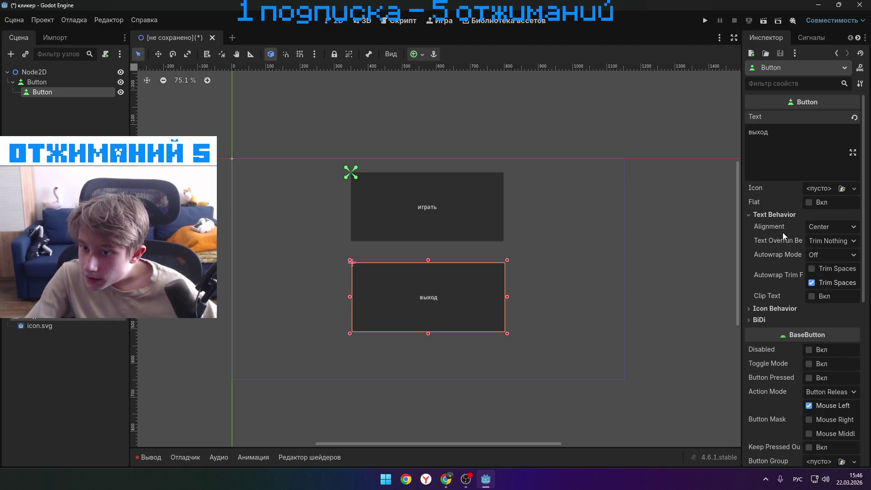
{"action": "left_click", "coordinate": [829, 240]}
{"action": "left_click", "coordinate": [830, 240]}
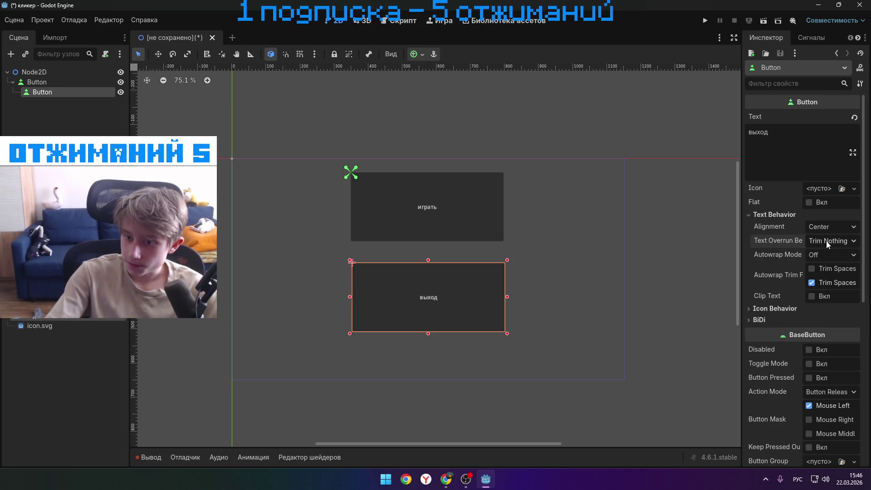
{"action": "left_click", "coordinate": [758, 309]}
{"action": "left_click", "coordinate": [756, 361]}
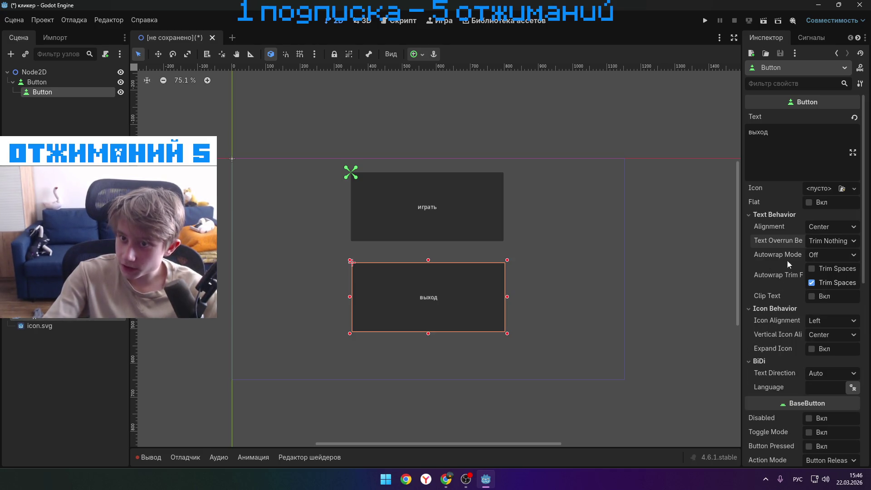
{"action": "double_click", "coordinate": [749, 133]}
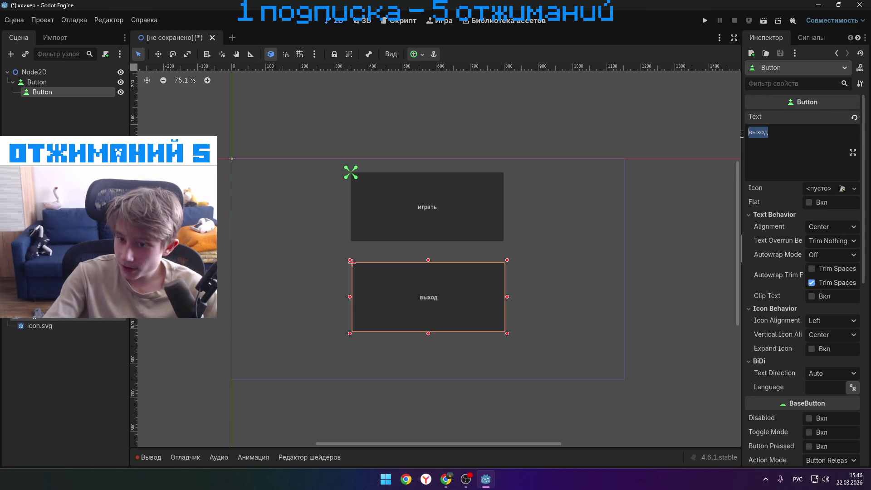
{"action": "left_click", "coordinate": [789, 136]}
- Review the overrun, alignment, Flat, icon alignment and text direction options, leaving them unchanged
{"action": "left_click", "coordinate": [853, 243]}
{"action": "left_click", "coordinate": [842, 224]}
{"action": "left_click", "coordinate": [842, 224]}
{"action": "left_click", "coordinate": [842, 225]}
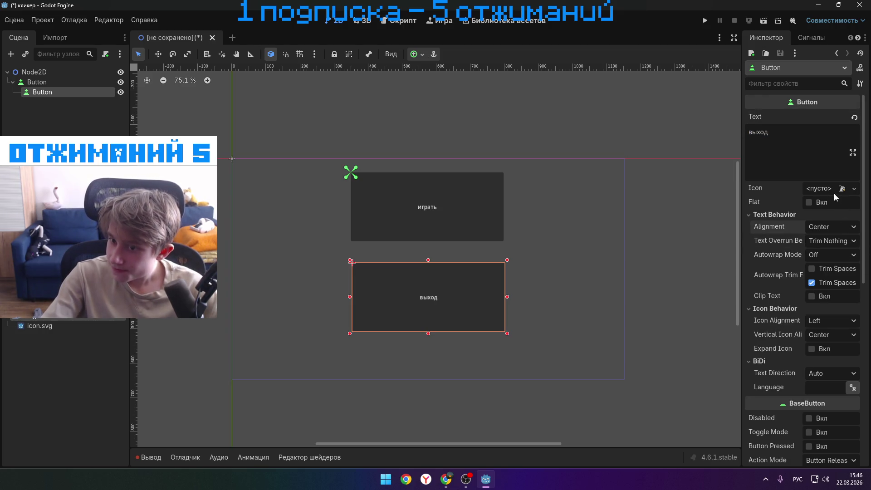
{"action": "left_click", "coordinate": [808, 202]}
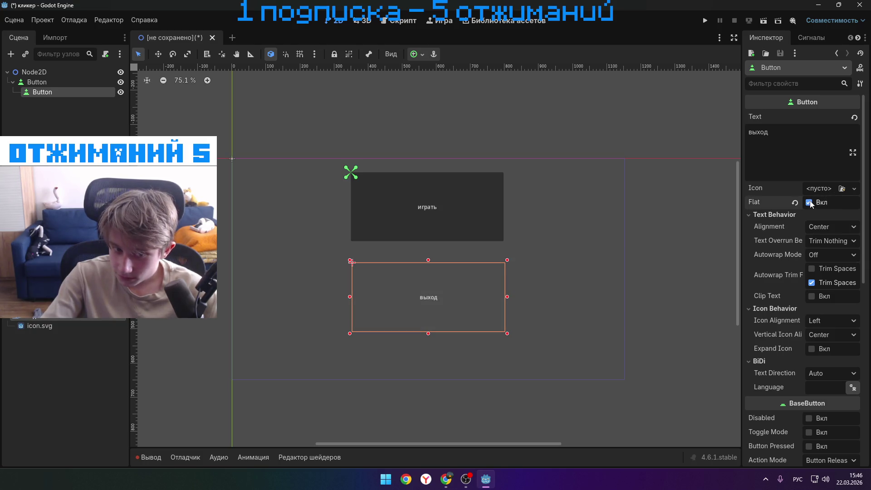
{"action": "left_click", "coordinate": [808, 202]}
{"action": "left_click", "coordinate": [842, 321]}
{"action": "left_click", "coordinate": [846, 335]}
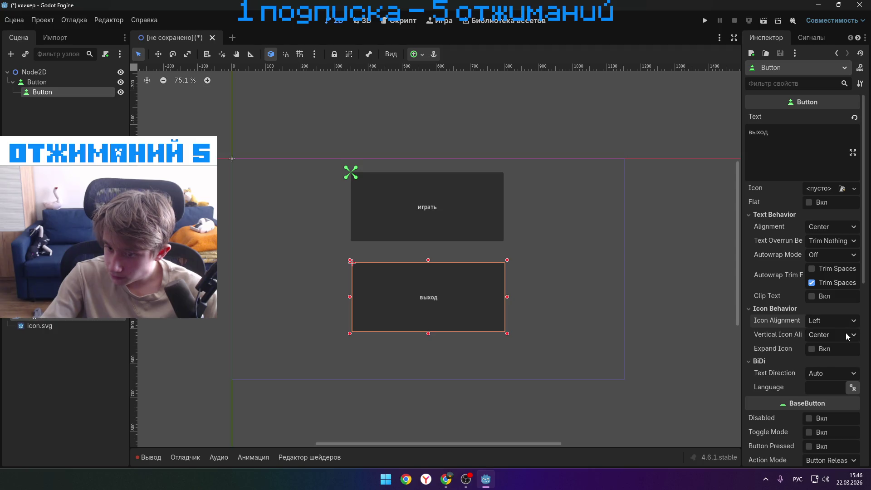
{"action": "left_click", "coordinate": [824, 374]}
{"action": "left_click", "coordinate": [828, 374]}
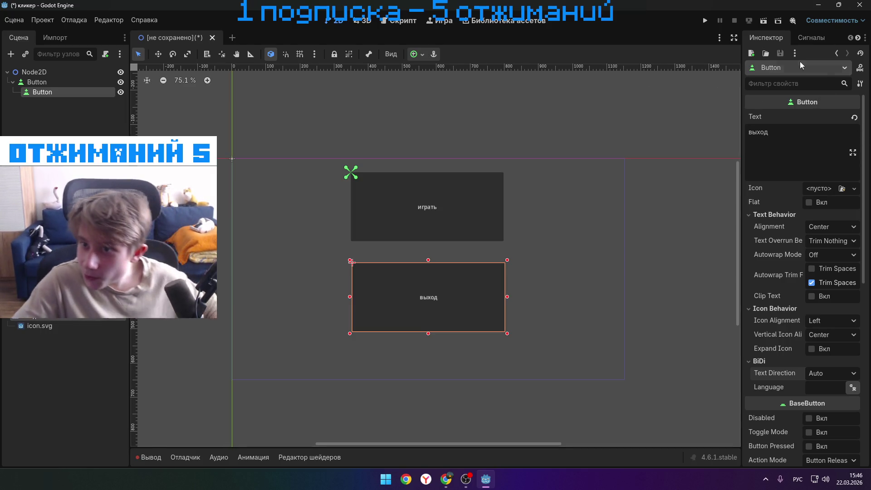
- Play the tutorial to about 4:30, pause it, and return to the Godot editor
{"action": "mouse_move", "coordinate": [455, 481]}
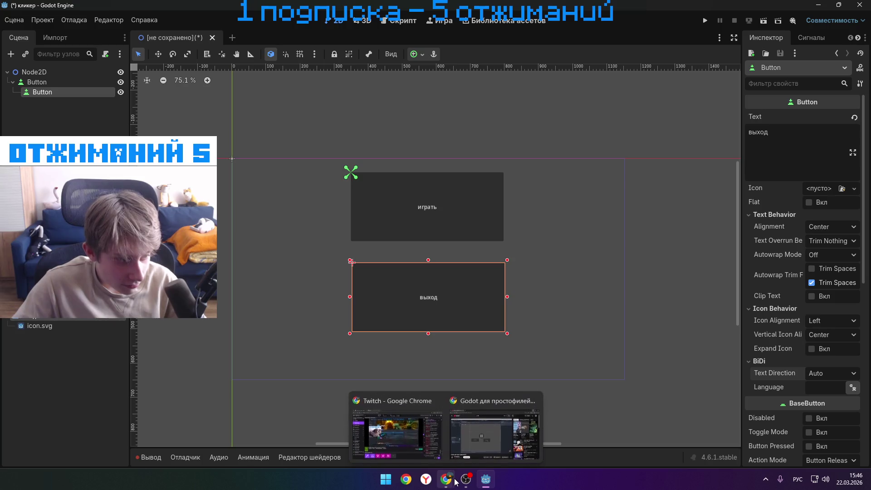
{"action": "left_click", "coordinate": [488, 428]}
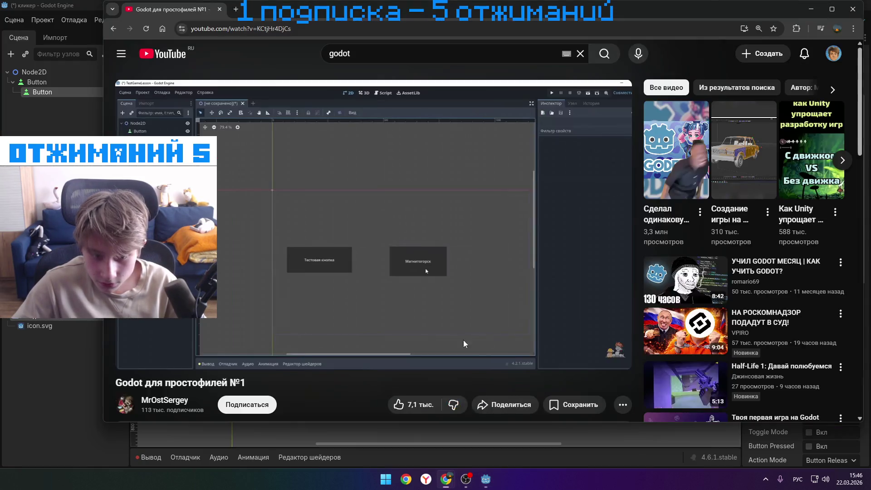
{"action": "left_click", "coordinate": [488, 264]}
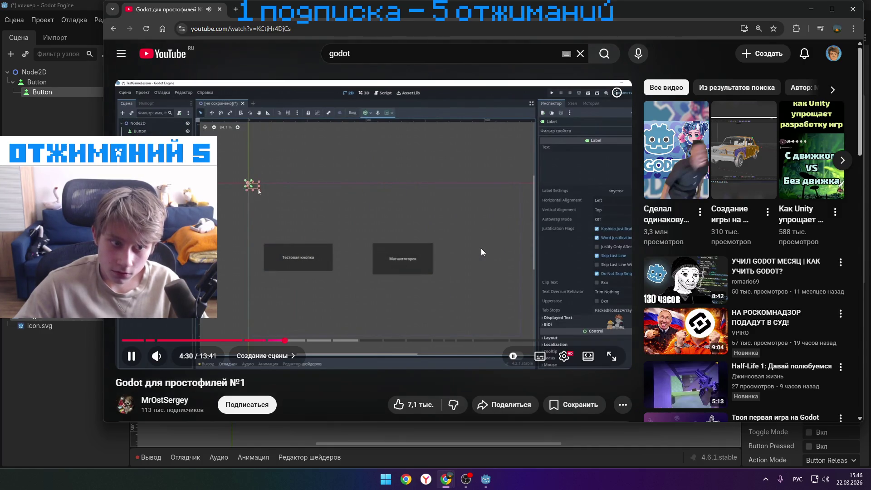
{"action": "key", "text": "space"}
{"action": "left_click", "coordinate": [810, 9]}
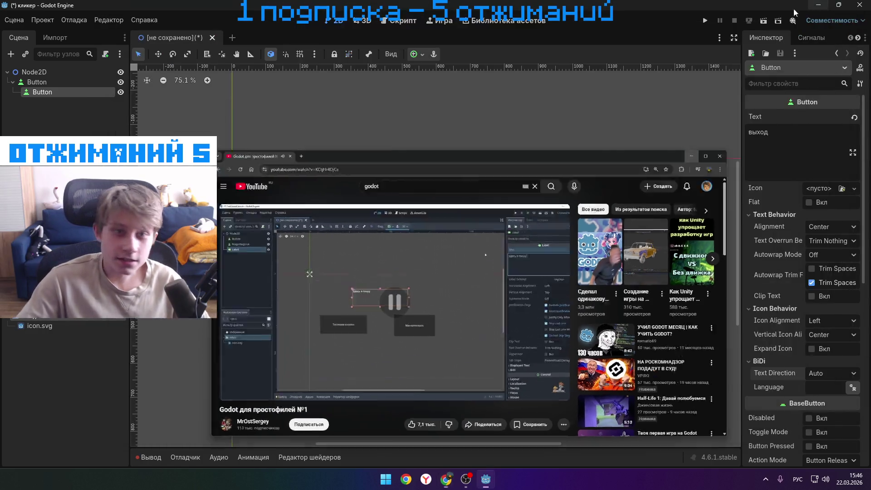
{"action": "scroll", "coordinate": [462, 244], "scroll_direction": "up", "scroll_amount": 3}
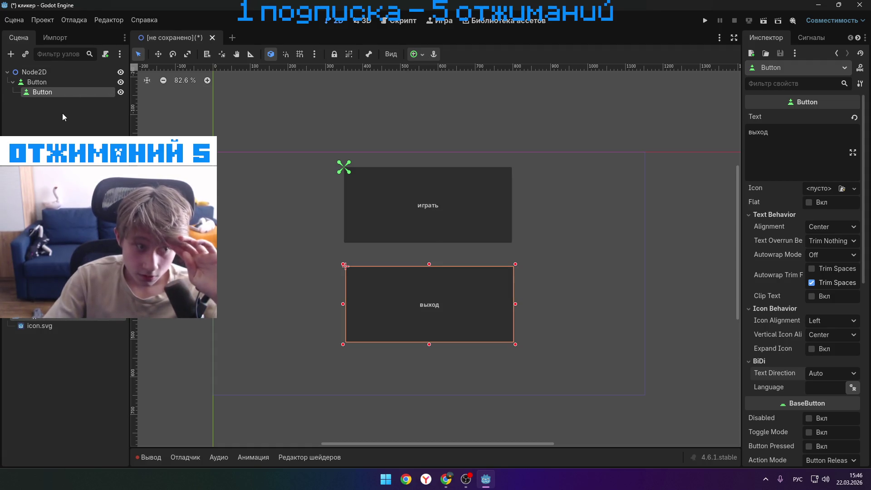
- Add a TextEdit child under Node2D via the 'text' search and make its box taller
{"action": "right_click", "coordinate": [50, 72]}
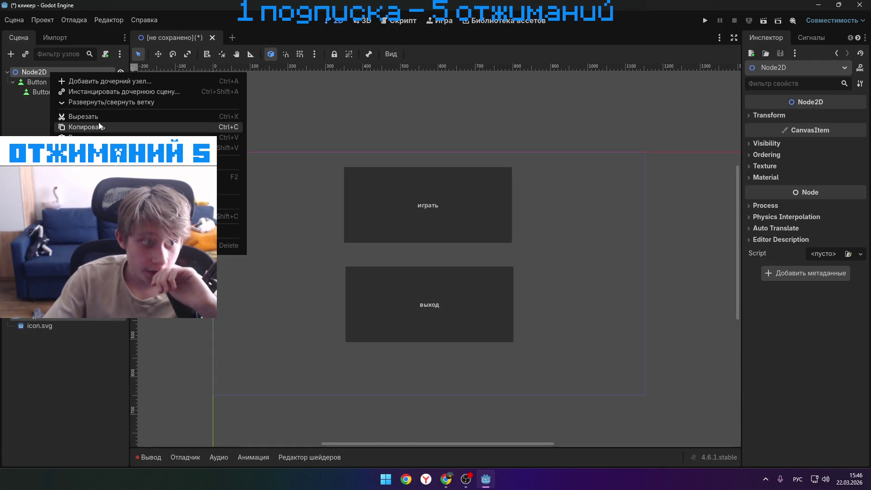
{"action": "left_click", "coordinate": [115, 82]}
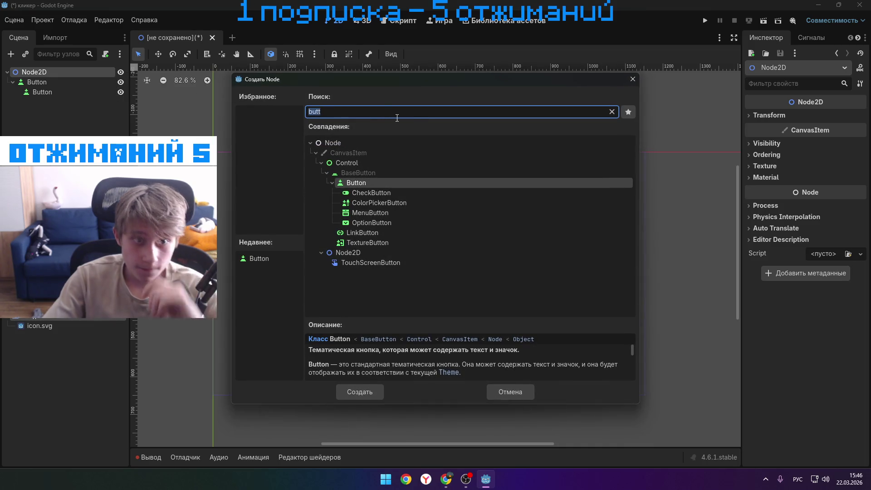
{"action": "type", "text": "еуч"}
{"action": "key", "text": "BackSpace"}
{"action": "key", "text": "BackSpace"}
{"action": "key", "text": "BackSpace"}
{"action": "key", "text": "alt+shift"}
{"action": "type", "text": "text"}
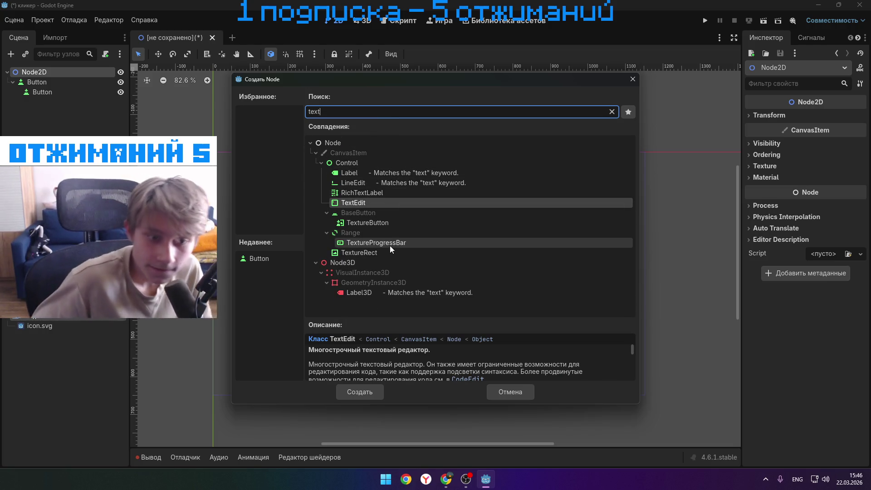
{"action": "left_click", "coordinate": [346, 388]}
{"action": "mouse_move", "coordinate": [220, 159]}
{"action": "left_mouse_down"}
{"action": "mouse_move", "coordinate": [249, 175]}
{"action": "mouse_move", "coordinate": [227, 175]}
{"action": "mouse_move", "coordinate": [222, 201]}
{"action": "mouse_move", "coordinate": [422, 201]}
{"action": "left_mouse_up"}
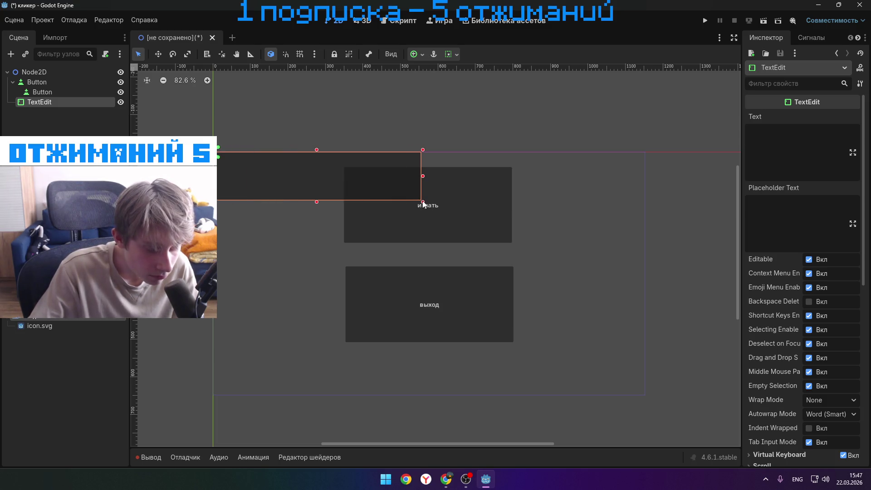
{"action": "left_click", "coordinate": [771, 132]}
{"action": "type", "text": "rkb"}
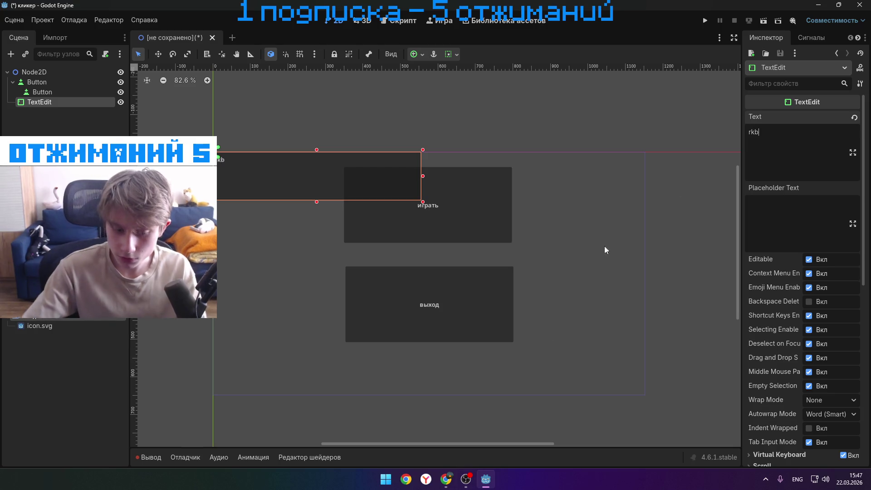
- Check the tutorial video briefly, then hide the browser to return to Godot
{"action": "left_click", "coordinate": [494, 429]}
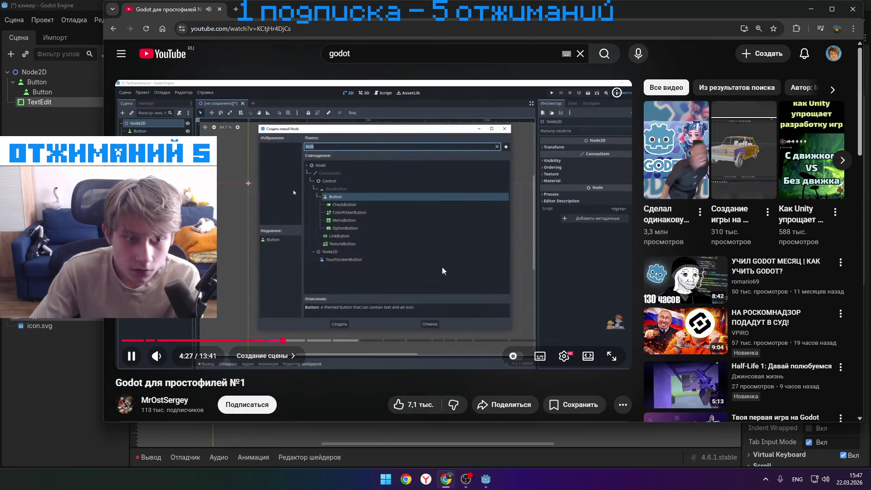
{"action": "left_click", "coordinate": [444, 263]}
{"action": "left_click", "coordinate": [444, 264]}
{"action": "left_click", "coordinate": [811, 9]}
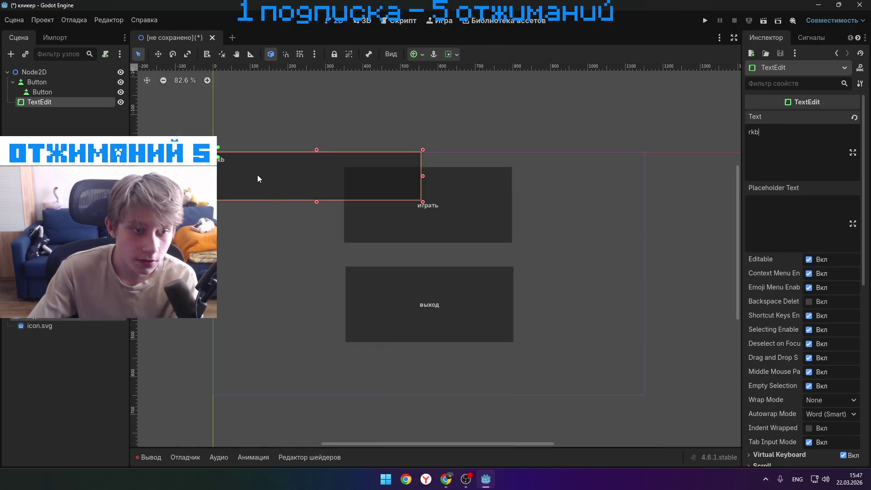
- Delete the TextEdit node and confirm the deletion
{"action": "key", "text": "Delete"}
{"action": "left_click", "coordinate": [398, 253]}
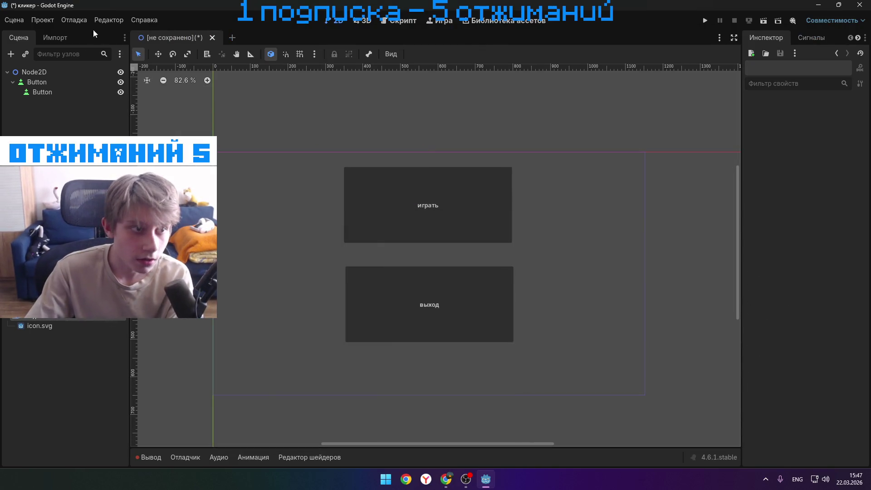
{"action": "right_click", "coordinate": [45, 72]}
{"action": "left_click", "coordinate": [77, 81]}
- Create a Label under Node2D reading кликер st and enlarge its box over the играть button
{"action": "type", "text": "labe"}
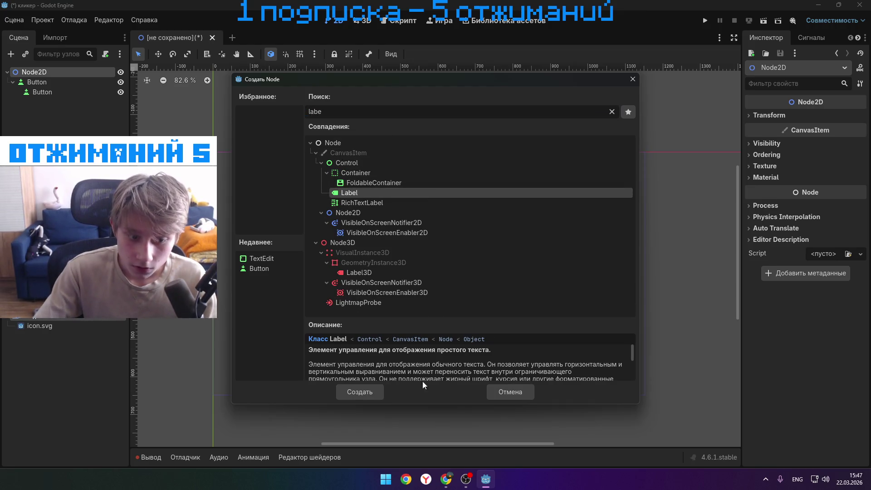
{"action": "left_click", "coordinate": [351, 392]}
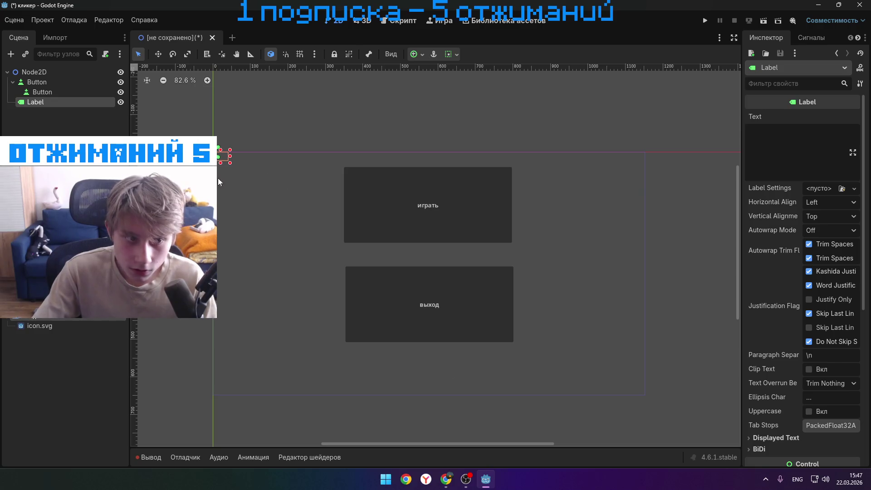
{"action": "left_click", "coordinate": [794, 133]}
{"action": "type", "text": "кликер st"}
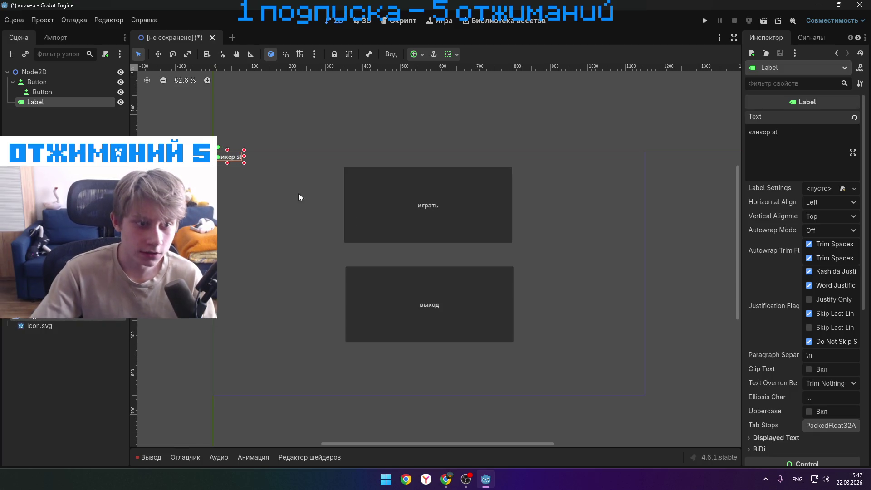
{"action": "mouse_move", "coordinate": [245, 162]}
{"action": "left_mouse_down"}
{"action": "mouse_move", "coordinate": [436, 237]}
{"action": "mouse_move", "coordinate": [509, 235]}
{"action": "mouse_move", "coordinate": [442, 232]}
{"action": "left_mouse_up"}
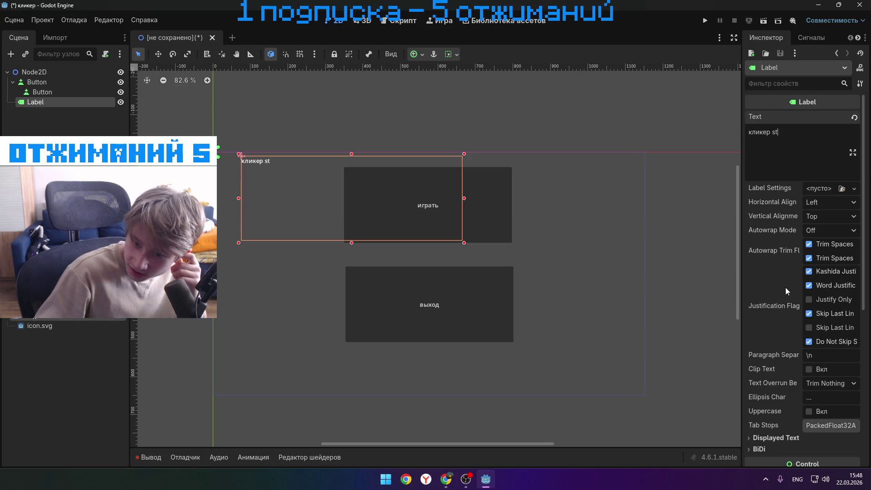
{"action": "scroll", "coordinate": [786, 290], "scroll_direction": "down", "scroll_amount": 5}
{"action": "scroll", "coordinate": [785, 287], "scroll_direction": "up", "scroll_amount": 5}
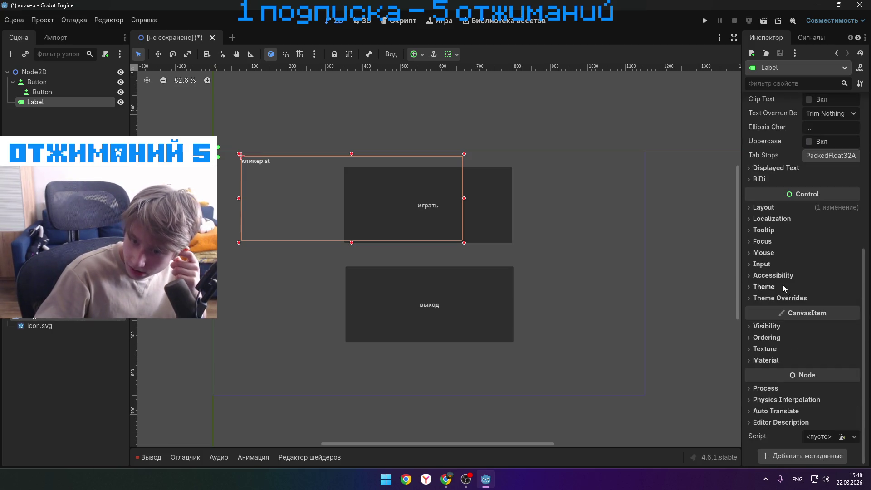
- Bring up the Godot для простофилей №1 tutorial and play it toward the renaming part
{"action": "mouse_move", "coordinate": [449, 482]}
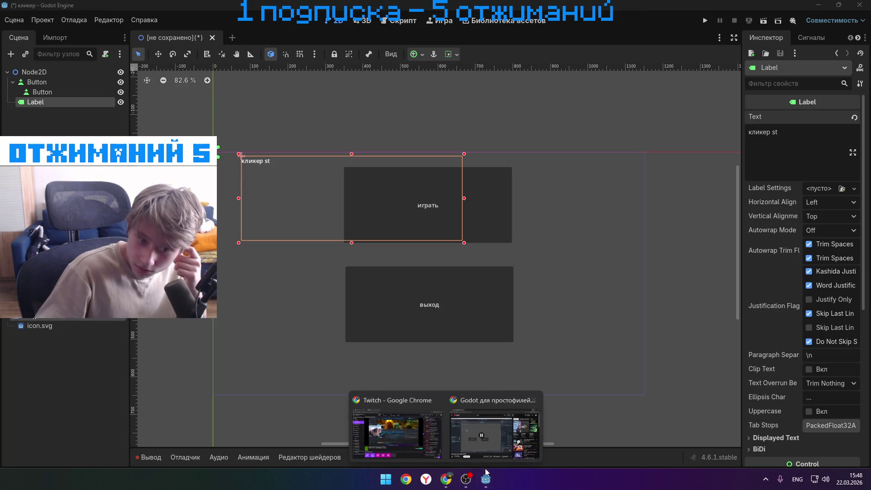
{"action": "left_click", "coordinate": [493, 449]}
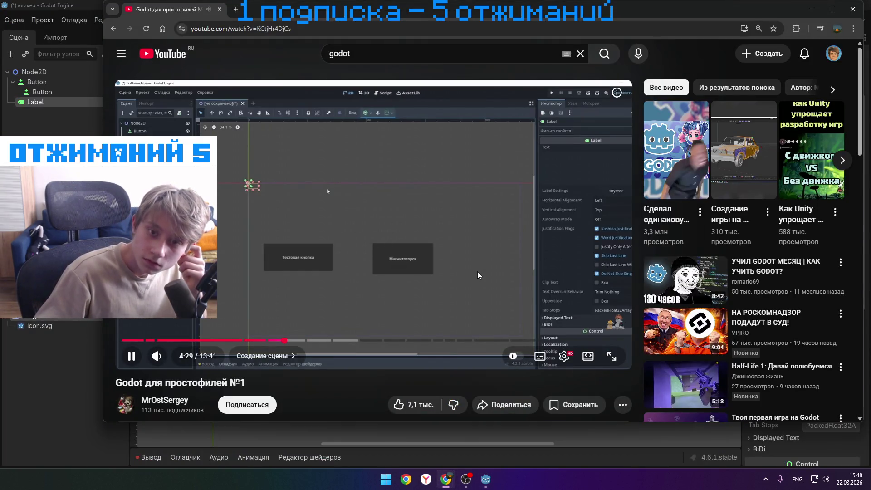
{"action": "left_click", "coordinate": [489, 240]}
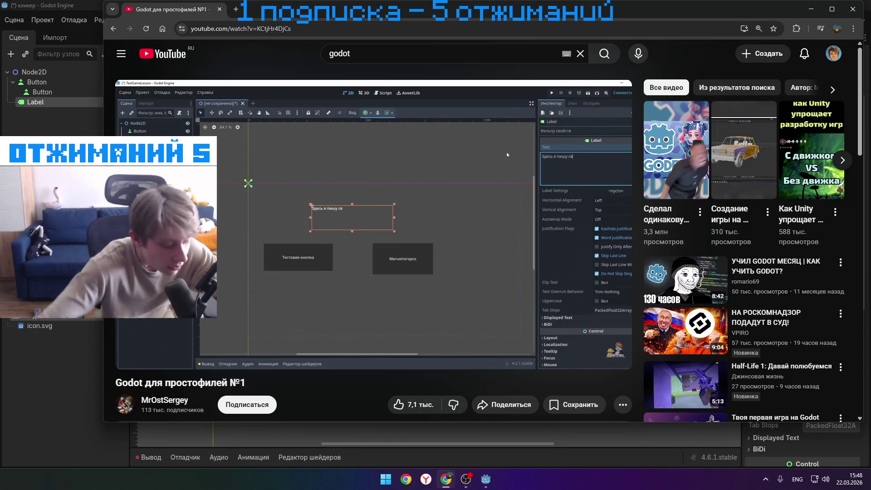
{"action": "left_click", "coordinate": [491, 179]}
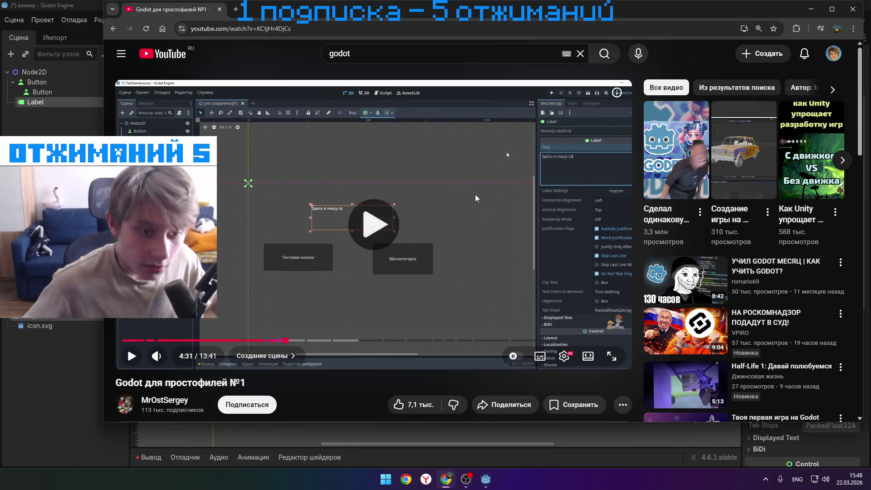
{"action": "left_click", "coordinate": [481, 183]}
{"action": "left_click", "coordinate": [471, 188]}
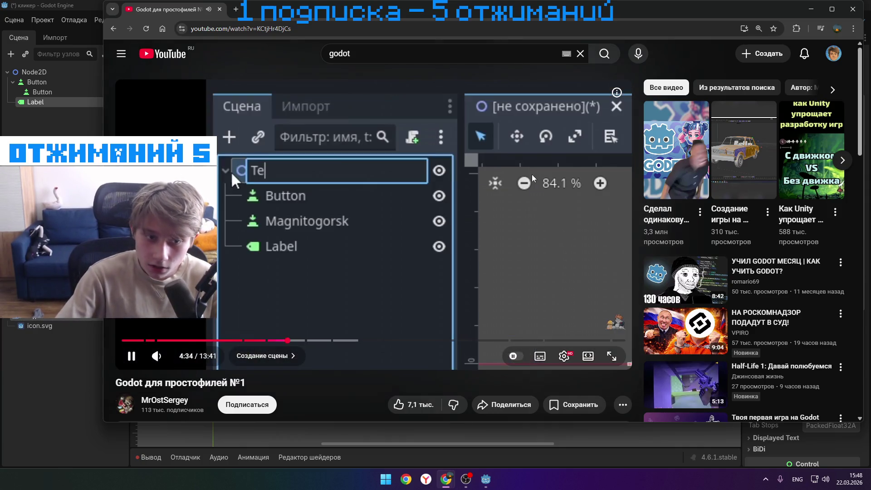
{"action": "left_click", "coordinate": [533, 177]}
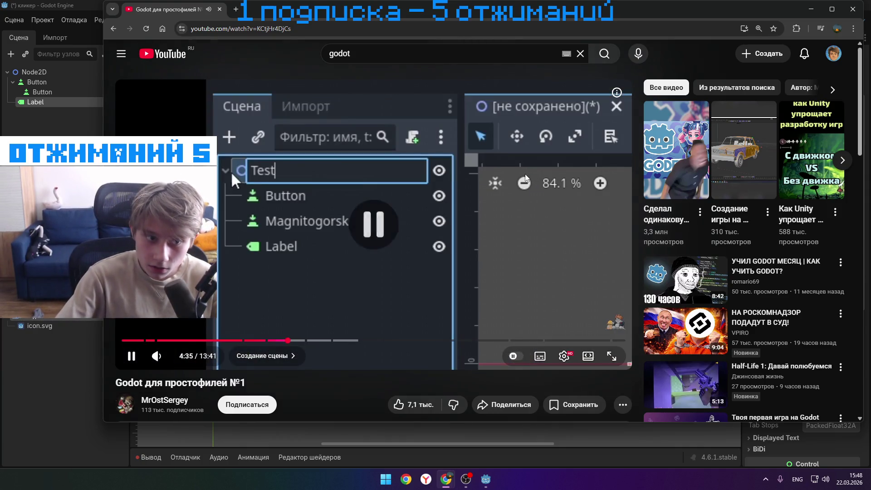
- Rewind the tutorial a few seconds, play it at 2x to about 4:45, then pause
{"action": "left_click", "coordinate": [286, 184]}
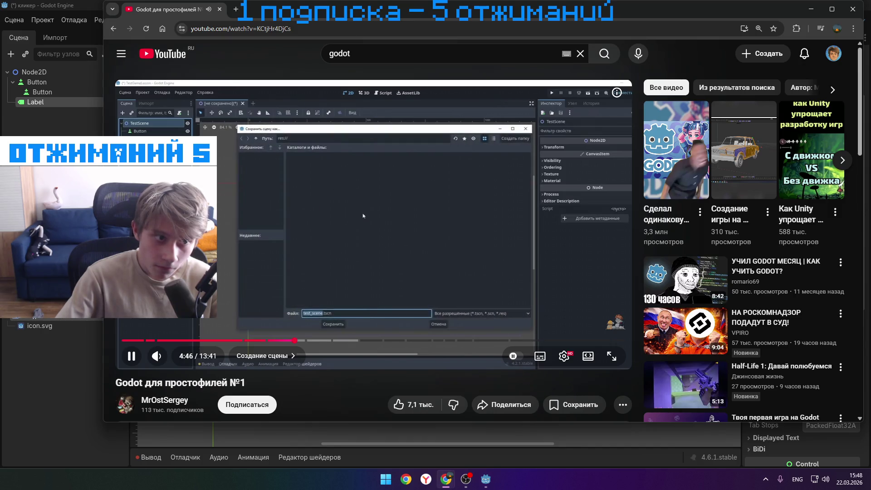
{"action": "key", "text": "Left"}
{"action": "left_click", "coordinate": [305, 200]}
{"action": "left_click", "coordinate": [305, 200]}
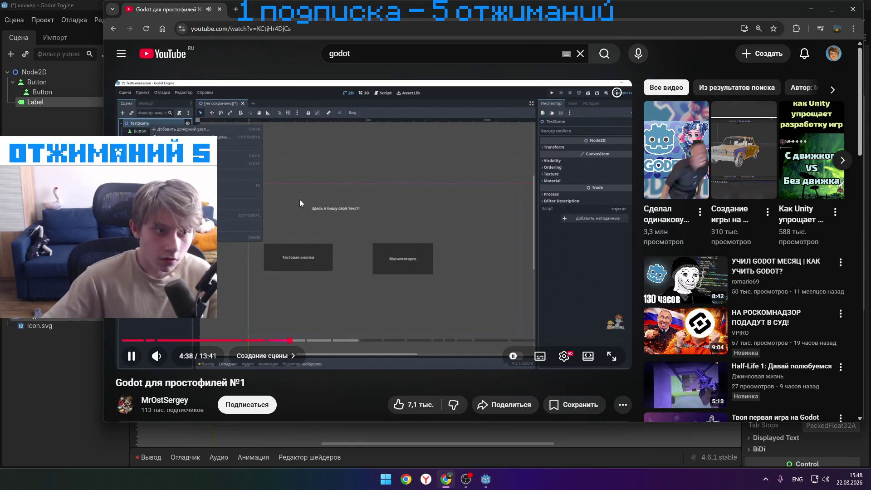
{"action": "key", "text": "Left"}
{"action": "key", "text": "Left"}
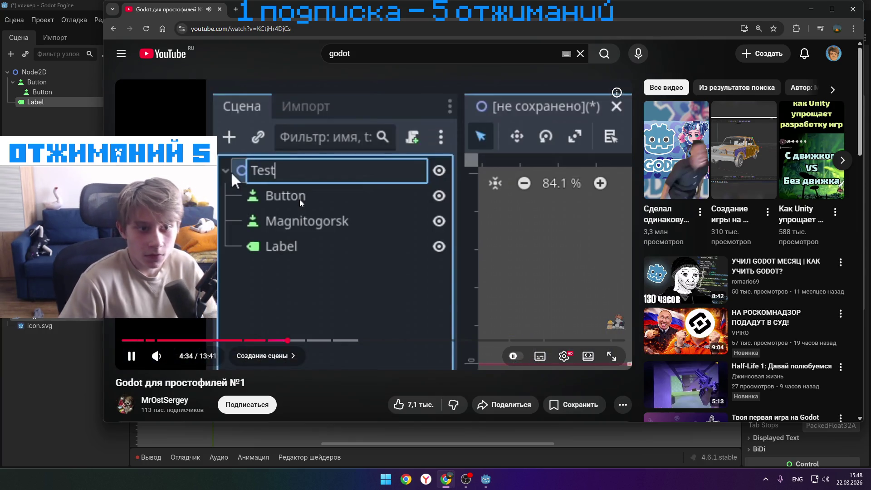
{"action": "left_click_drag", "start_coordinate": [299, 203], "coordinate": [300, 200]}
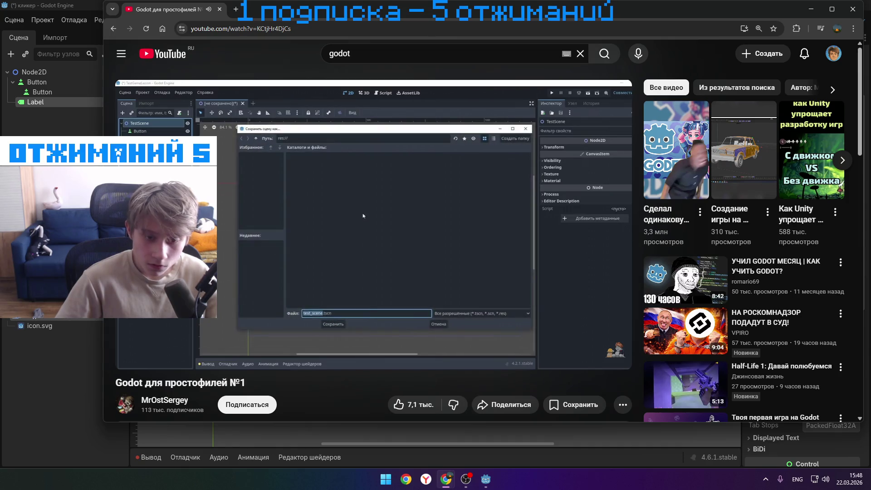
{"action": "left_click", "coordinate": [300, 200]}
{"action": "right_click", "coordinate": [53, 75]}
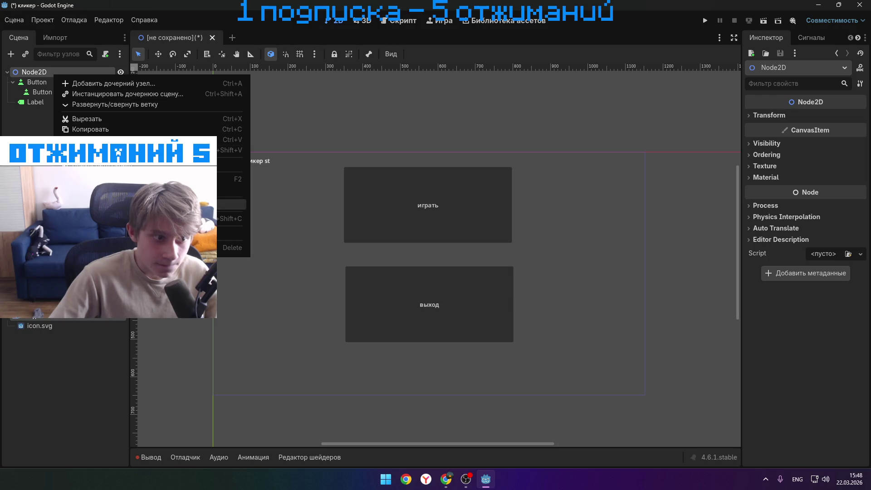
- Rename the root node to сцена using the Russian keyboard layout
{"action": "left_click", "coordinate": [191, 179]}
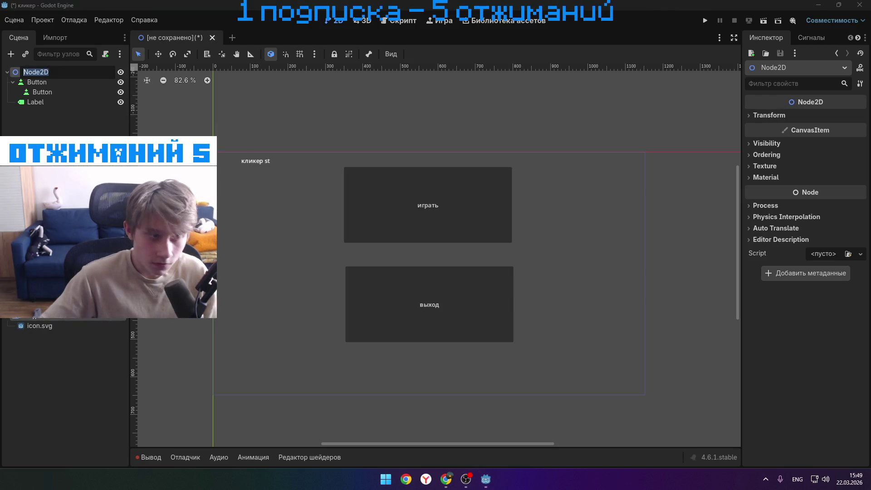
{"action": "type", "text": "\\"}
{"action": "key", "text": "alt+shift"}
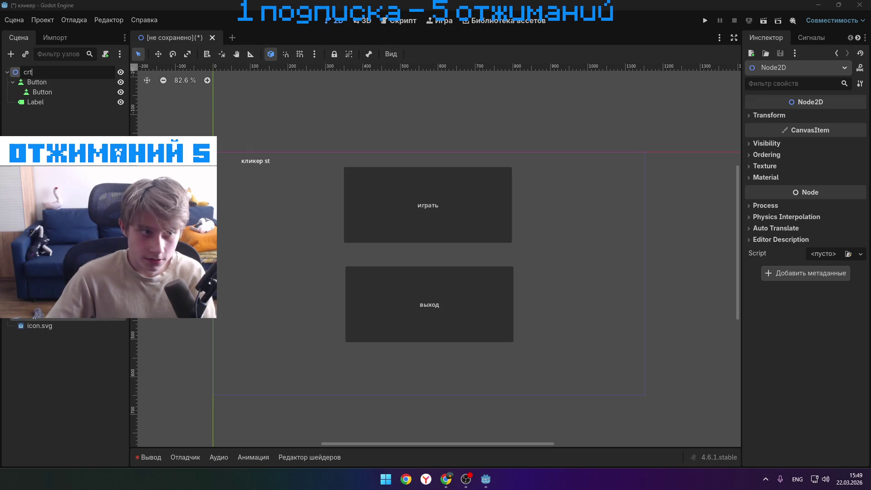
{"action": "type", "text": "сцена"}
{"action": "key", "text": "Return"}
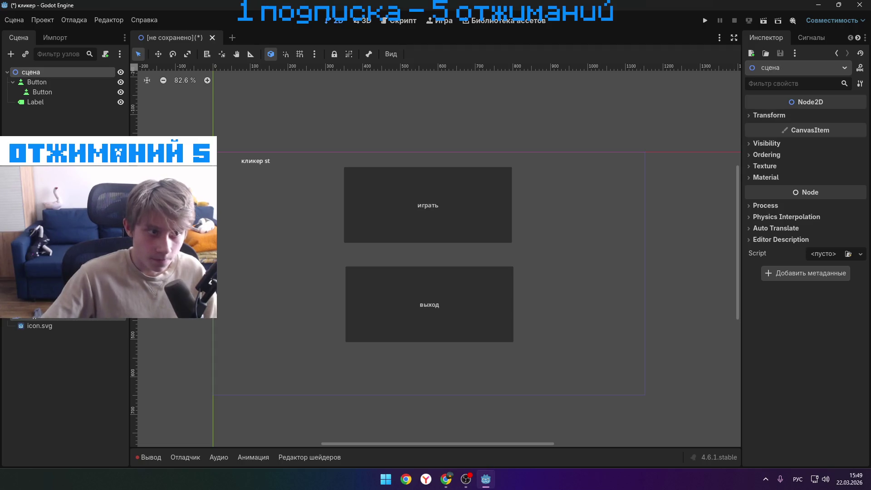
- Play the tutorial to about 4:54, the project-run step, then return to Godot
{"action": "mouse_move", "coordinate": [445, 478]}
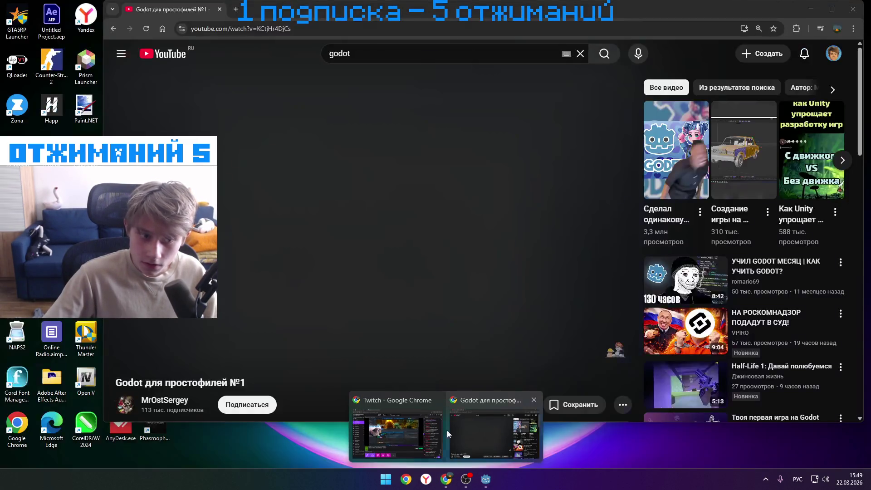
{"action": "left_click", "coordinate": [476, 426]}
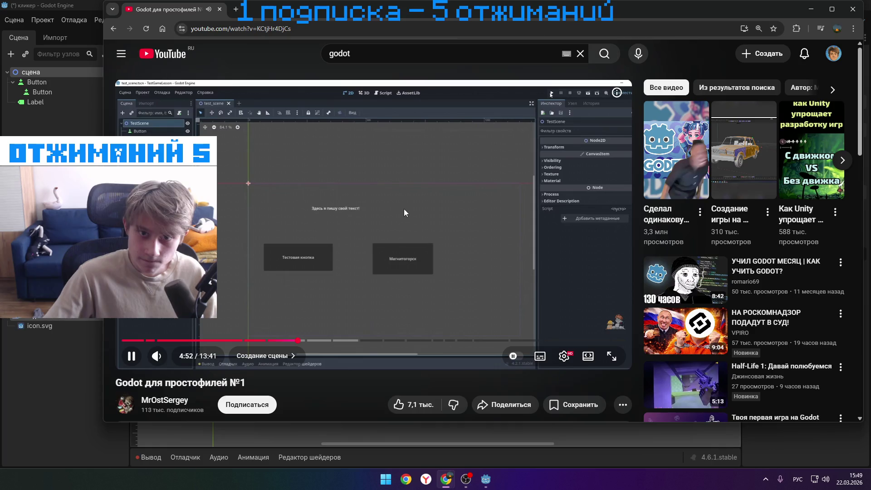
{"action": "left_click", "coordinate": [402, 211]}
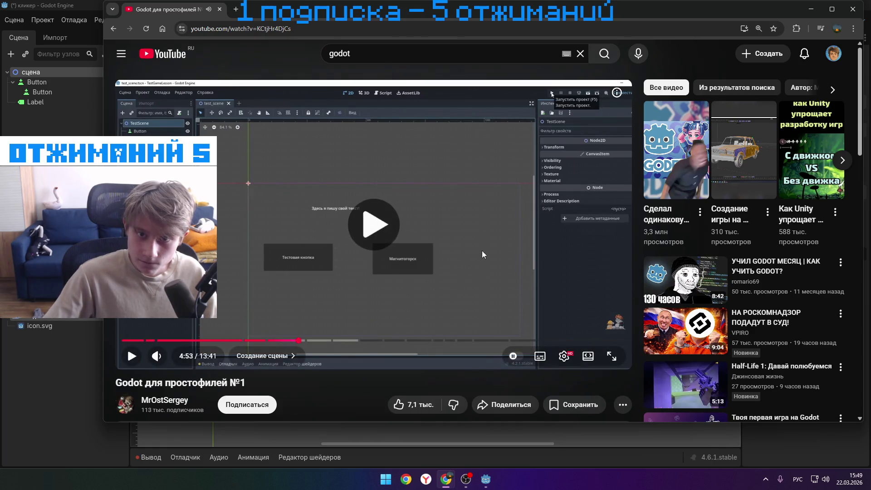
{"action": "left_click", "coordinate": [523, 290]}
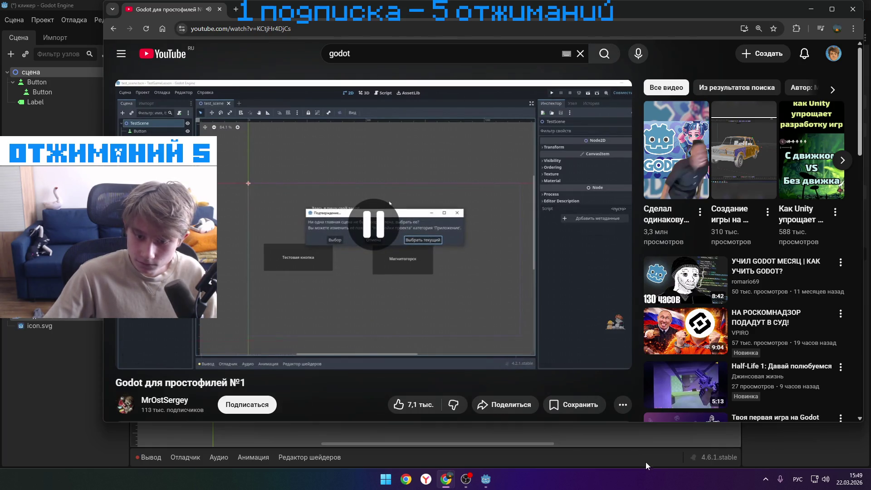
{"action": "left_click", "coordinate": [578, 455]}
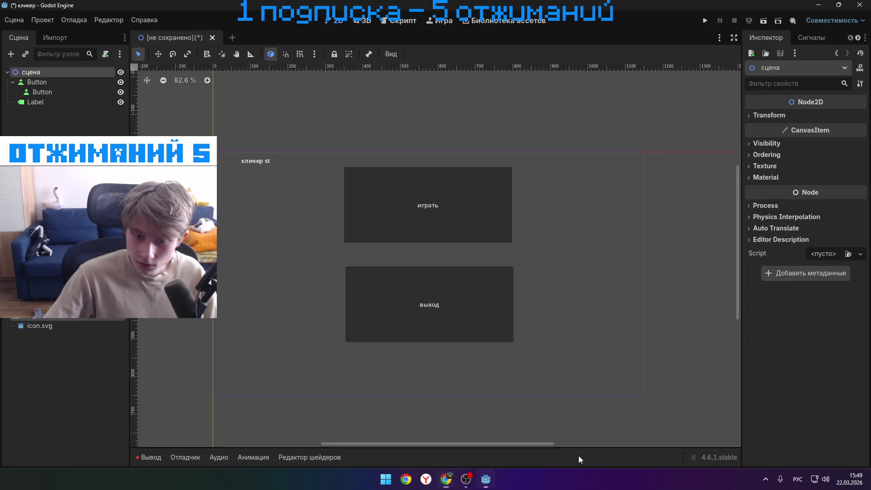
- Run the project with F5, making the scene the main scene saved as сцена.tscn
{"action": "key", "text": "F5"}
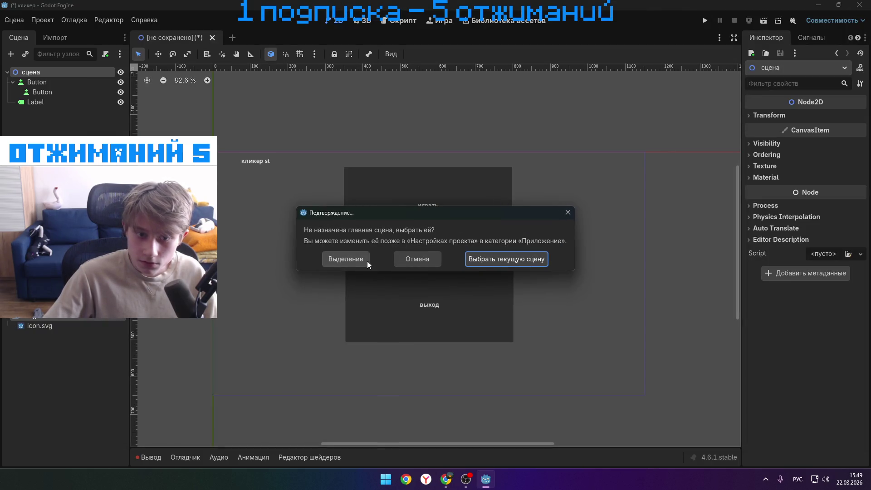
{"action": "left_click", "coordinate": [493, 262]}
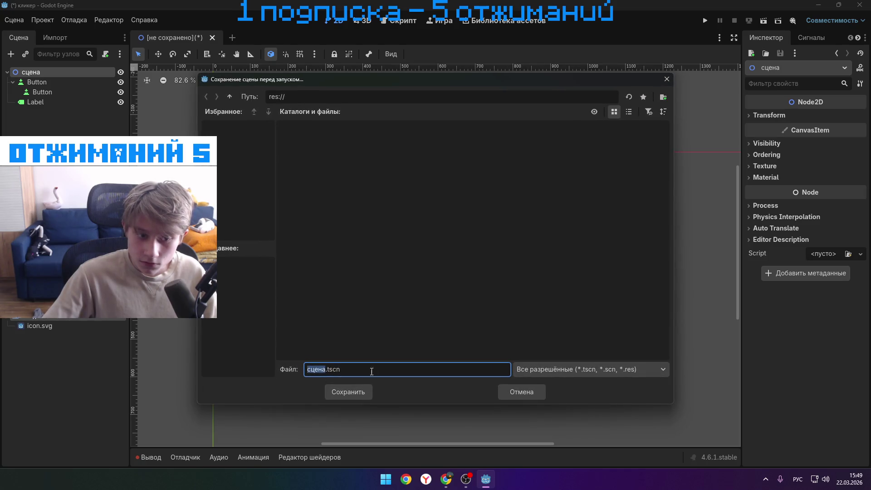
{"action": "left_click", "coordinate": [352, 391]}
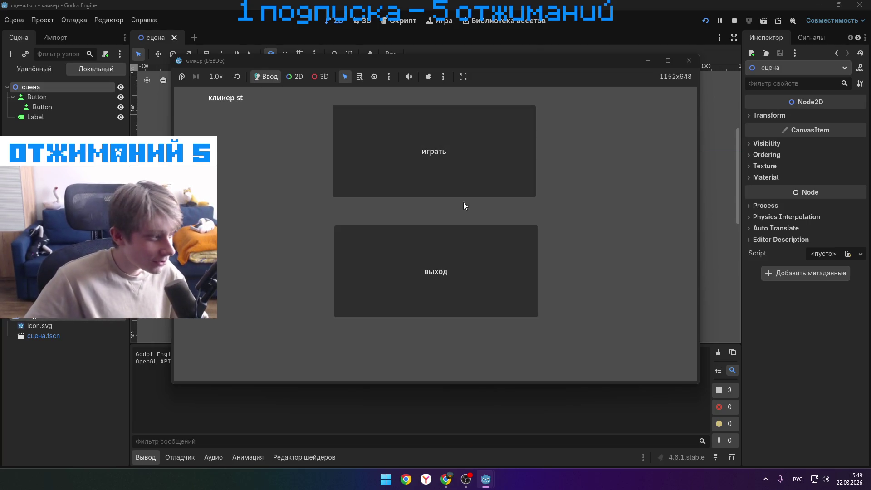
- Test the играть button in the running game by pressing it repeatedly
{"action": "left_click", "coordinate": [464, 186]}
{"action": "left_click", "coordinate": [468, 183]}
{"action": "left_click", "coordinate": [461, 184]}
{"action": "left_click", "coordinate": [421, 165]}
{"action": "left_click", "coordinate": [426, 170]}
{"action": "left_click", "coordinate": [458, 177]}
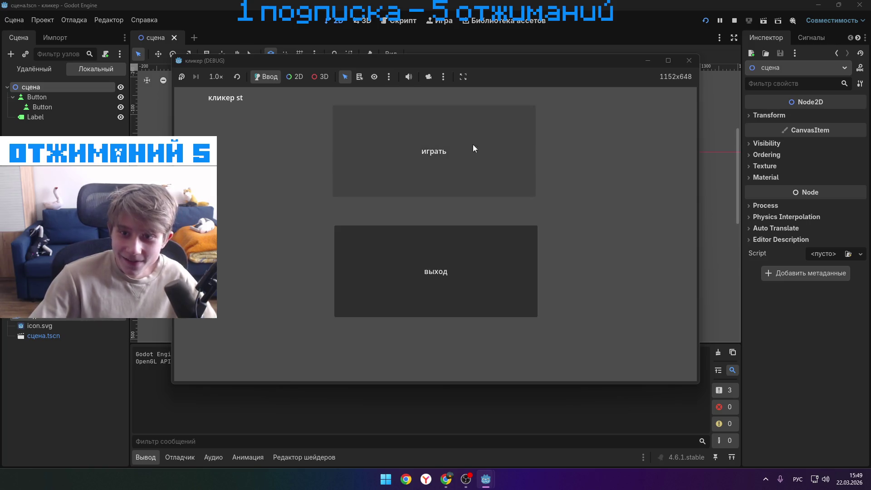
{"action": "left_click", "coordinate": [490, 151]}
{"action": "left_click", "coordinate": [513, 143]}
{"action": "left_click", "coordinate": [522, 136]}
- Maximize the game window, then close it to stop the debug session
{"action": "left_click", "coordinate": [464, 77]}
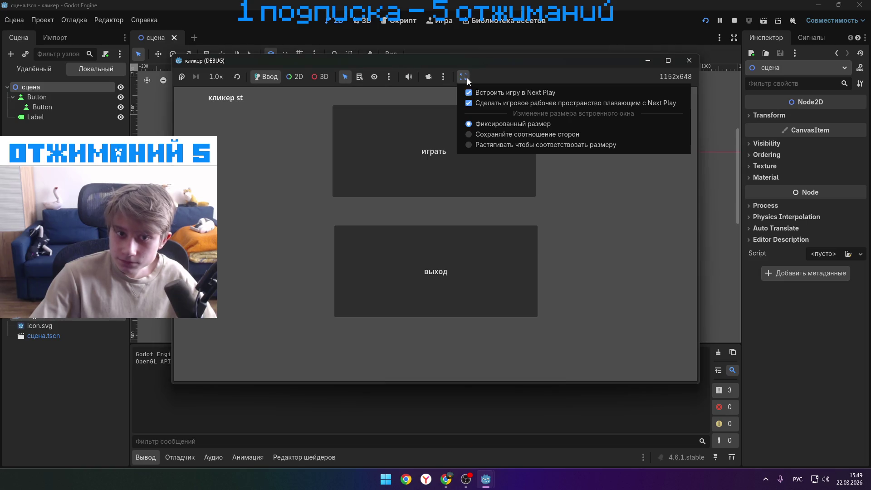
{"action": "left_click", "coordinate": [668, 60]}
{"action": "left_click", "coordinate": [668, 60]}
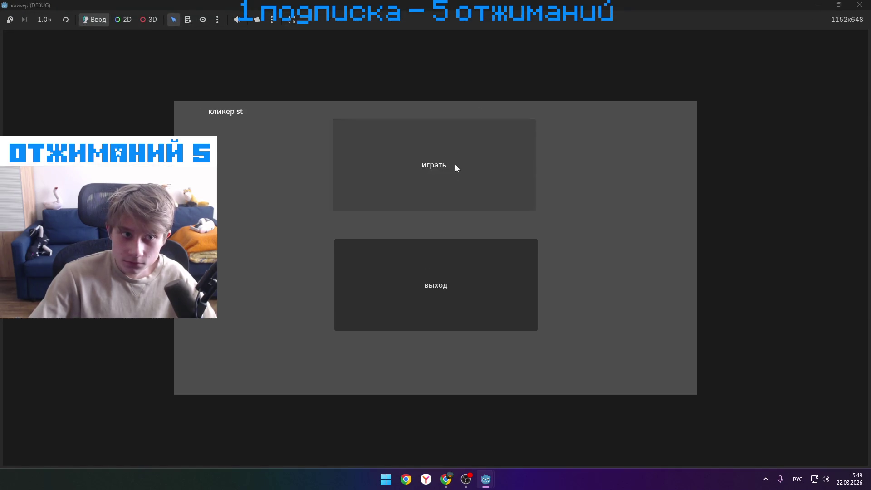
{"action": "left_click", "coordinate": [854, 8]}
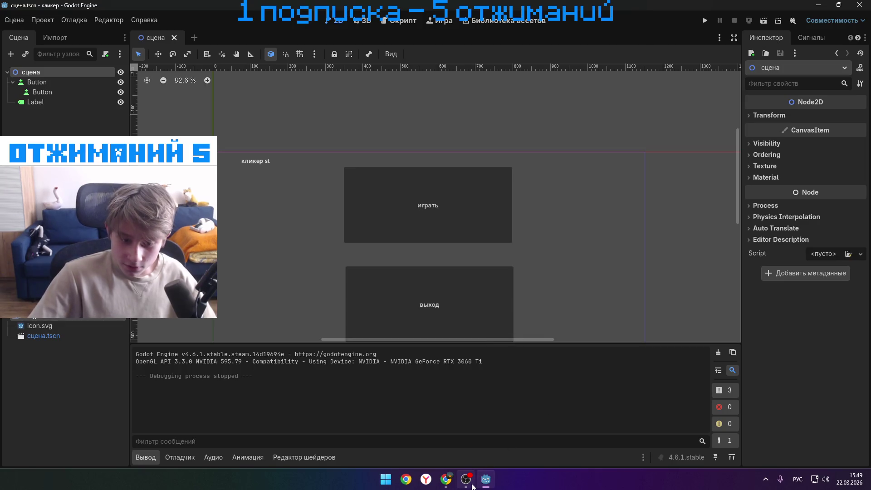
{"action": "mouse_move", "coordinate": [447, 486]}
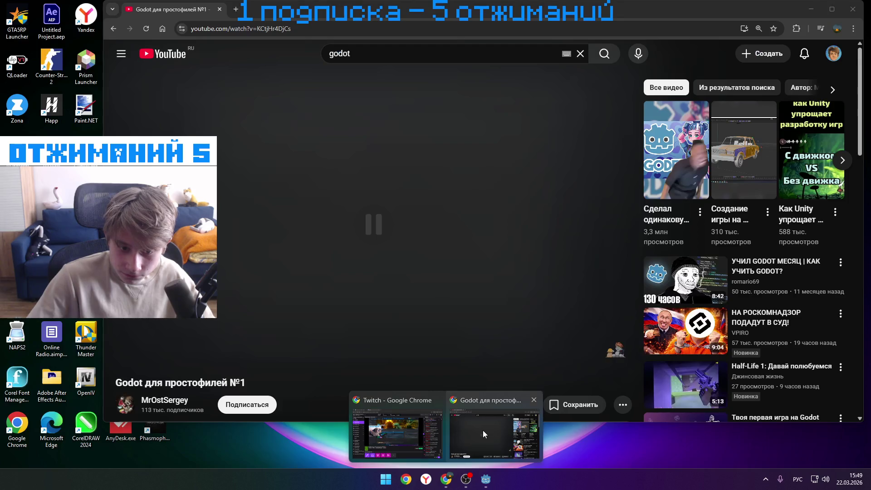
- Bring the tutorial video forward, play it at double speed and skip ahead to about 6:16
{"action": "left_click", "coordinate": [482, 430]}
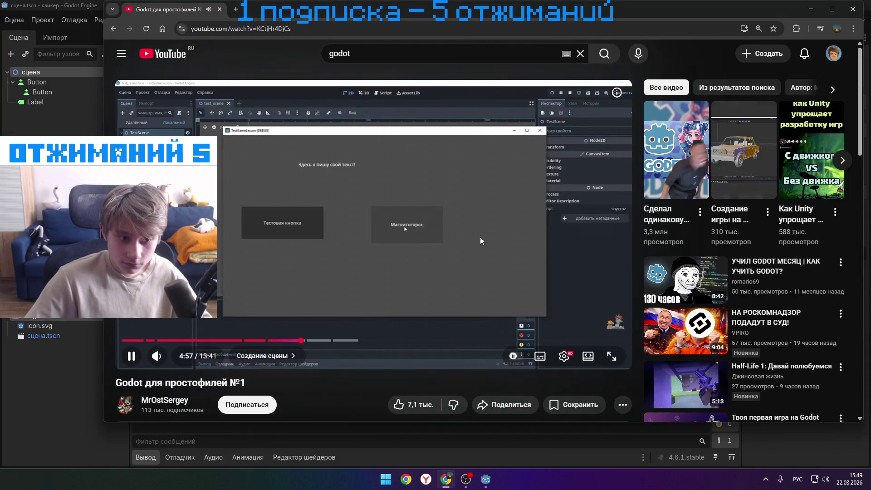
{"action": "mouse_move", "coordinate": [482, 236]}
{"action": "left_mouse_down"}
{"action": "mouse_move", "coordinate": [491, 228]}
{"action": "mouse_move", "coordinate": [445, 243]}
{"action": "left_mouse_up"}
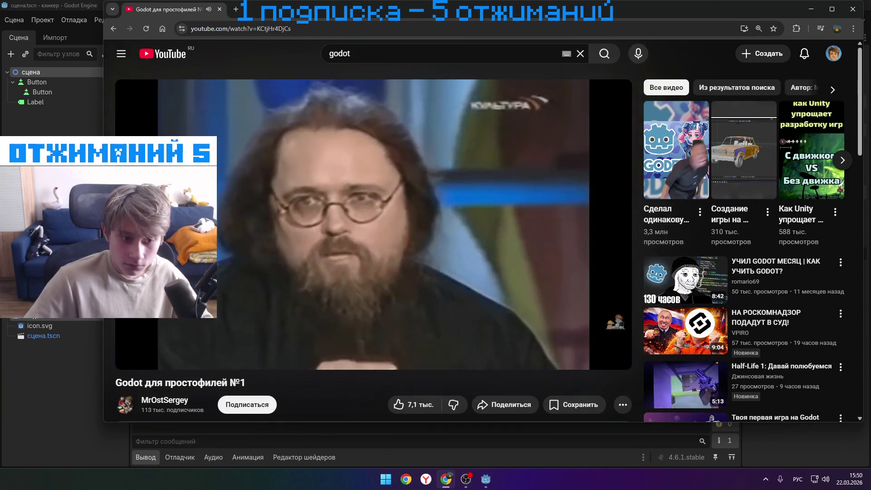
{"action": "left_click_drag", "start_coordinate": [302, 340], "coordinate": [352, 340]}
{"action": "left_click_drag", "start_coordinate": [739, 18], "coordinate": [649, 144]}
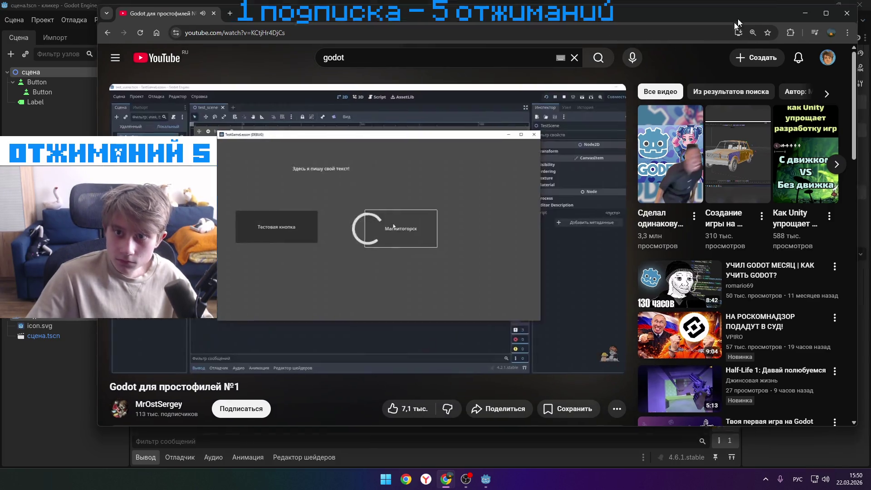
- Back in Godot, cycle the bottom panel through Animation, Audio and Shader, ending on Animation
{"action": "left_click", "coordinate": [716, 39]}
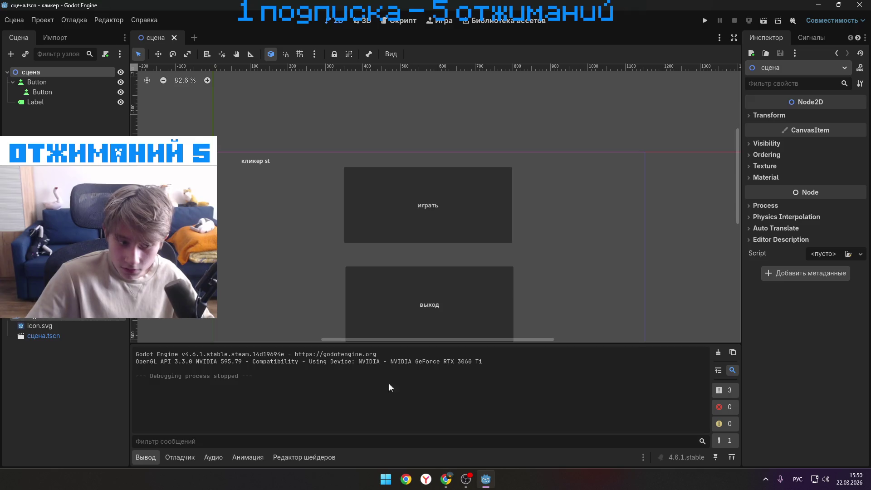
{"action": "left_click", "coordinate": [245, 457]}
{"action": "left_click", "coordinate": [213, 457]}
{"action": "left_click", "coordinate": [301, 457]}
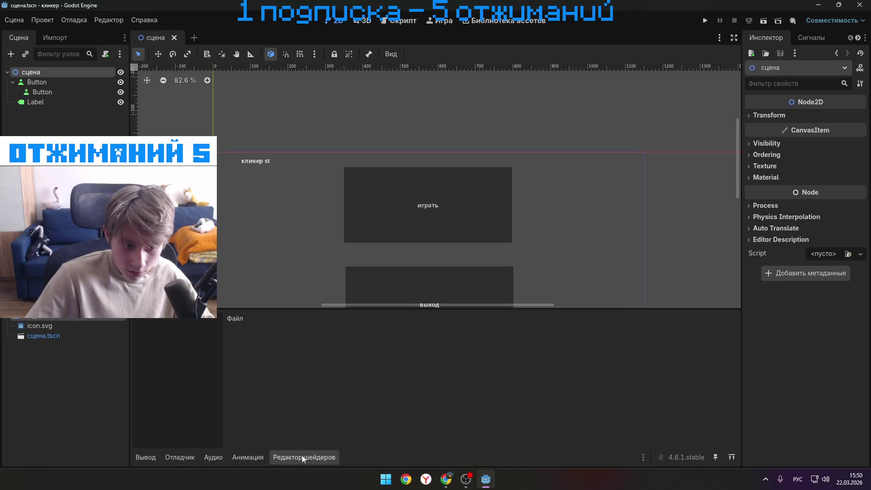
{"action": "left_click", "coordinate": [247, 457]}
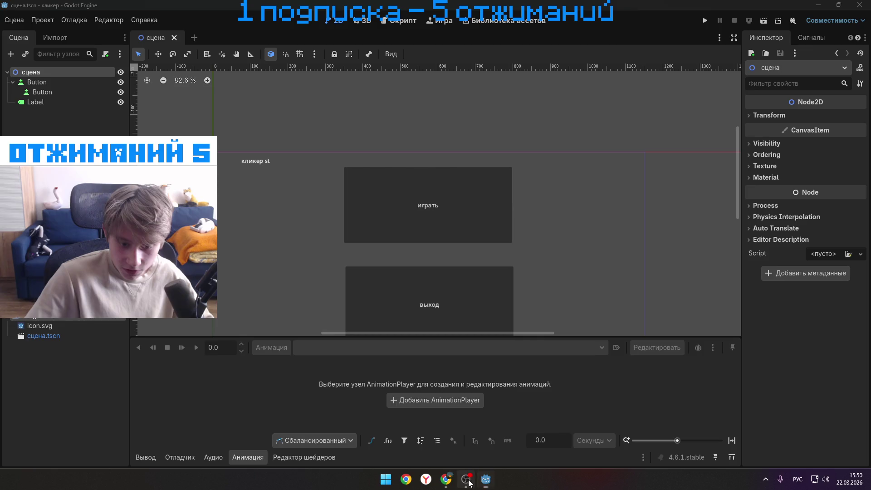
- Bring the tutorial browser forward again and reposition it over the editor
{"action": "mouse_move", "coordinate": [448, 483]}
{"action": "left_click", "coordinate": [488, 442]}
{"action": "left_click_drag", "start_coordinate": [402, 131], "coordinate": [609, 63]}
{"action": "mouse_move", "coordinate": [634, 42]}
{"action": "left_mouse_down"}
{"action": "mouse_move", "coordinate": [625, 4]}
{"action": "mouse_move", "coordinate": [566, 69]}
{"action": "mouse_move", "coordinate": [561, 43]}
{"action": "left_mouse_up"}
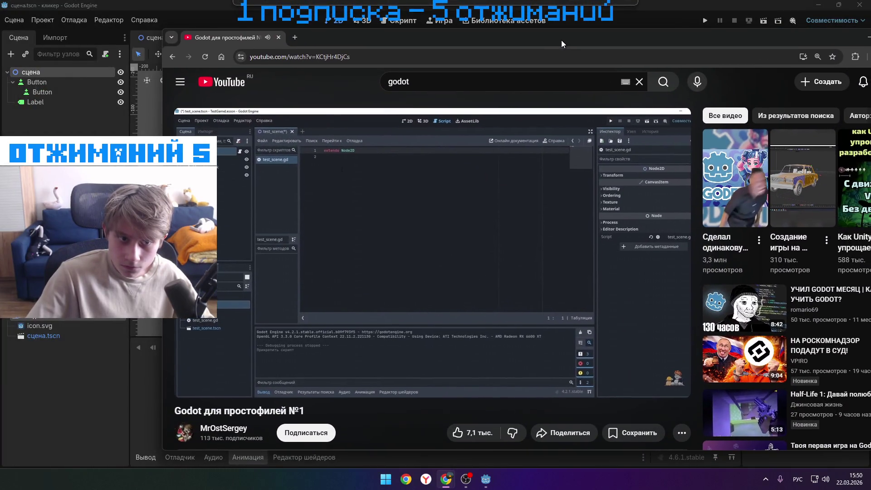
{"action": "left_click_drag", "start_coordinate": [405, 370], "coordinate": [401, 371]}
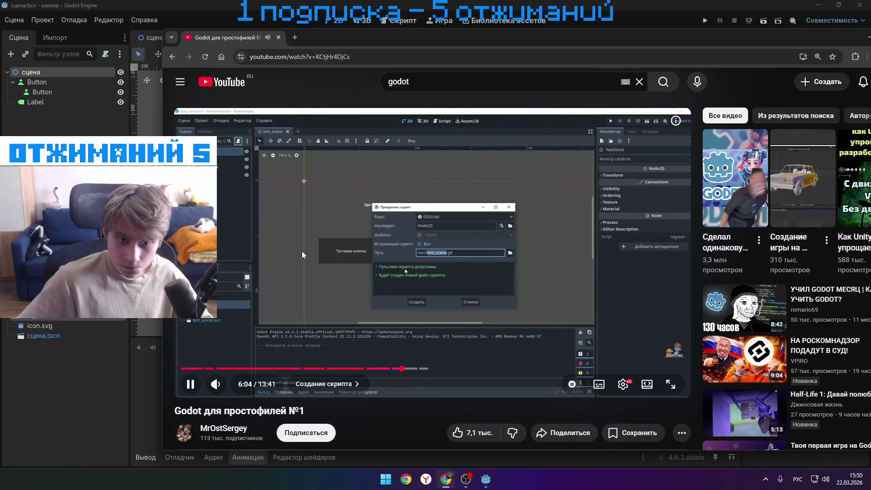
- Rewind the tutorial to about 5:59, then begin attaching a script to the сцена node
{"action": "key", "text": "Left"}
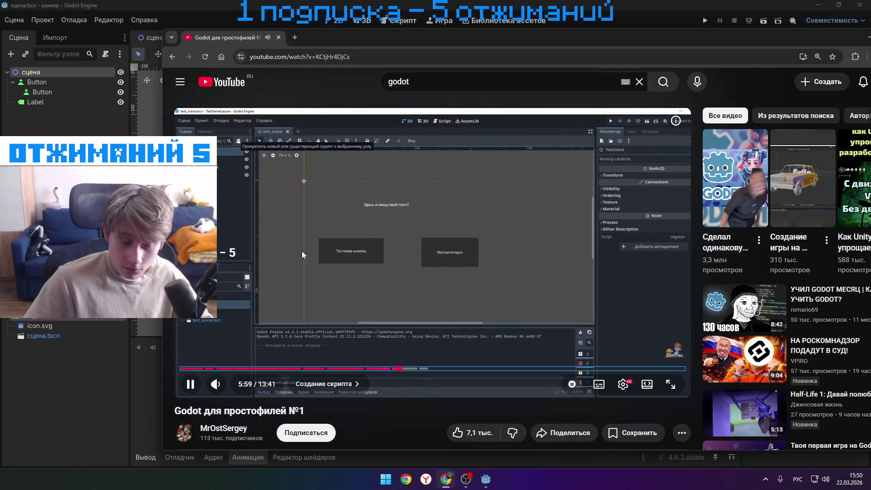
{"action": "key", "text": "Left"}
{"action": "key", "text": "Left"}
{"action": "key", "text": "Left"}
{"action": "key", "text": "Left"}
{"action": "key", "text": "Right"}
{"action": "key", "text": "Right"}
{"action": "key", "text": "Left"}
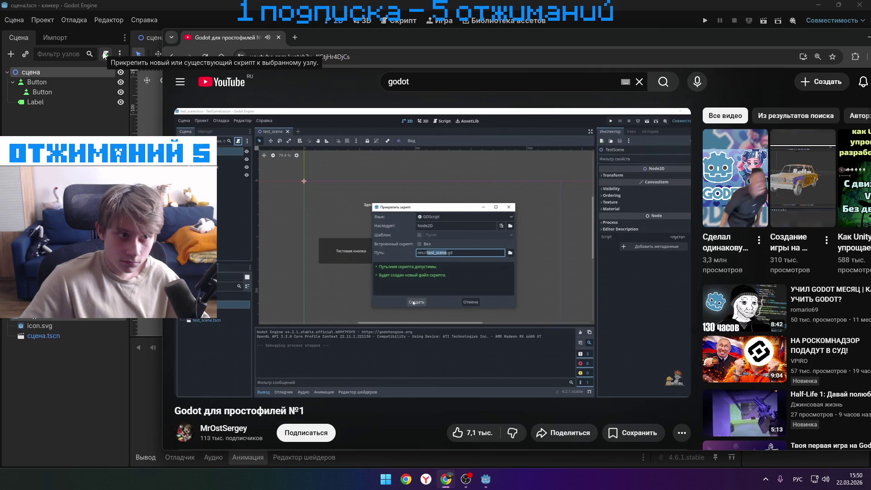
{"action": "left_click", "coordinate": [105, 54]}
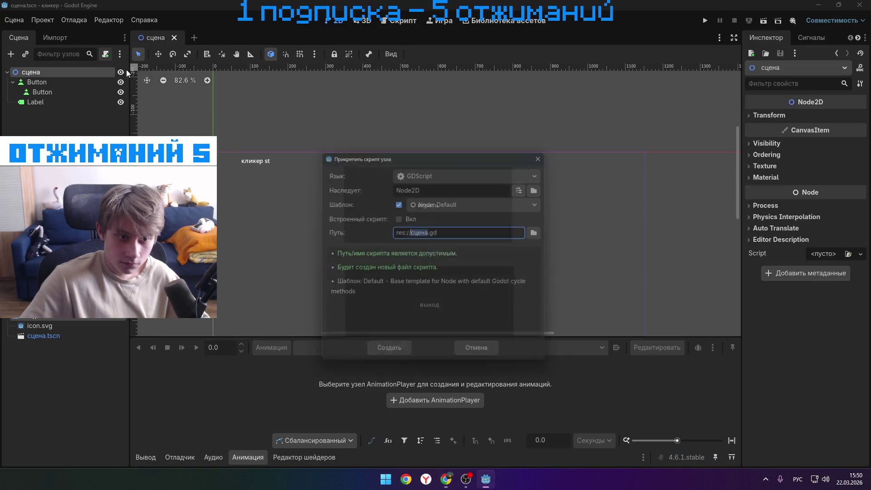
- Create the res://сцена.gd script, then bring the tutorial video to the front
{"action": "left_click", "coordinate": [395, 357]}
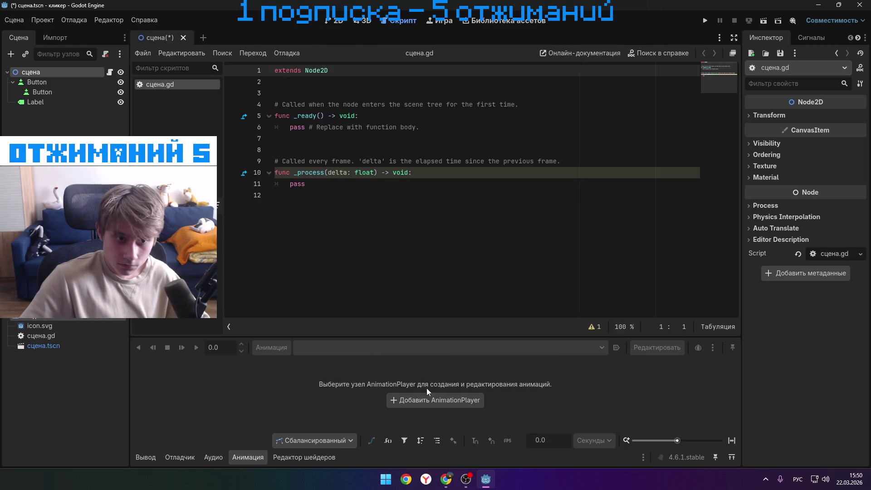
{"action": "mouse_move", "coordinate": [446, 479]}
{"action": "left_click", "coordinate": [475, 399]}
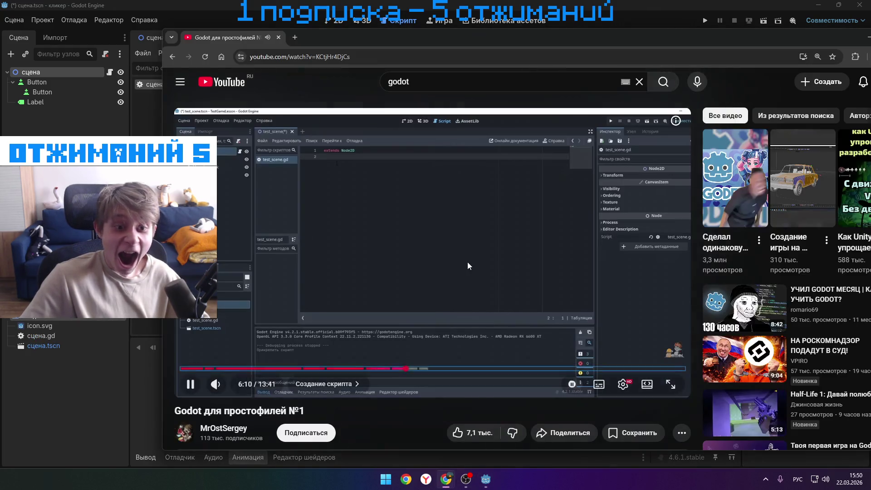
- Pause and resume the tutorial while checking Godot's script editor, pausing again at 6:18
{"action": "left_click", "coordinate": [467, 262]}
{"action": "left_click", "coordinate": [475, 238]}
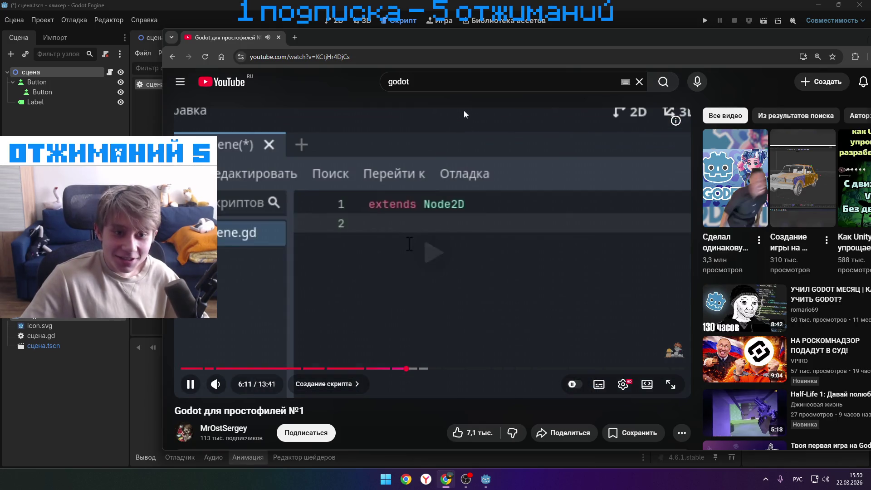
{"action": "left_click", "coordinate": [429, 144]}
{"action": "key", "text": "alt+Tab"}
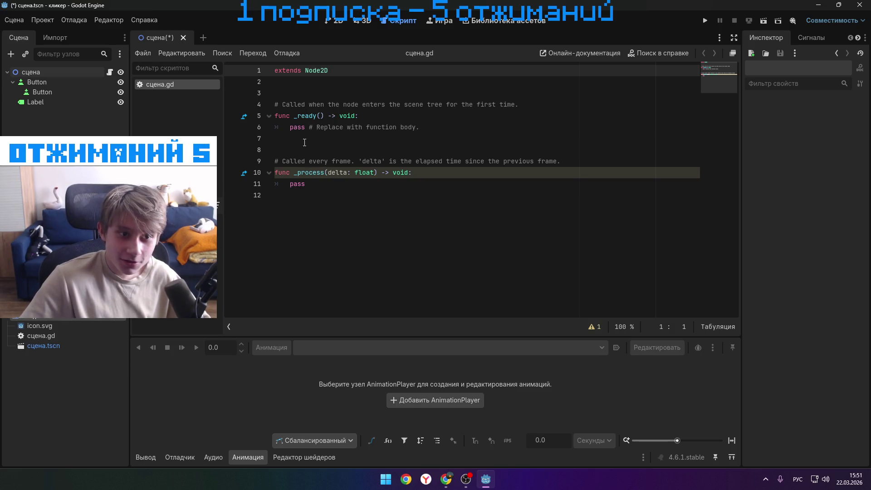
{"action": "left_click", "coordinate": [446, 478]}
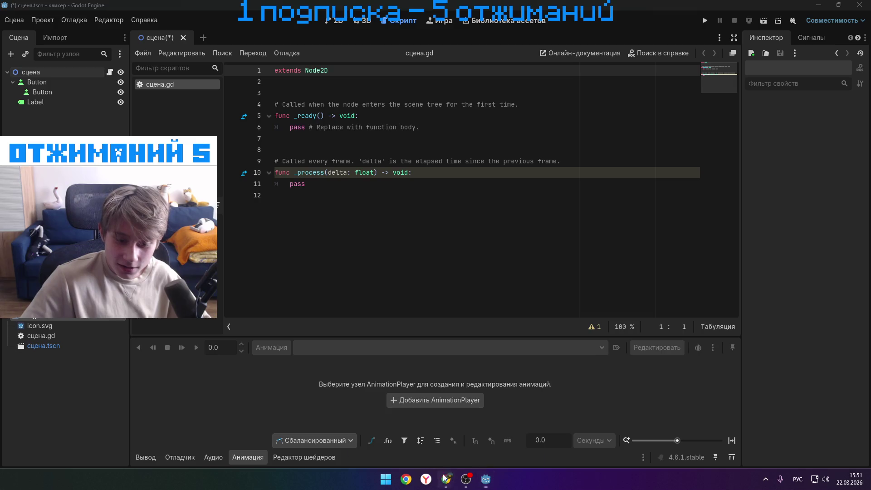
{"action": "left_click", "coordinate": [415, 247]}
{"action": "left_click_drag", "start_coordinate": [414, 252], "coordinate": [414, 251]}
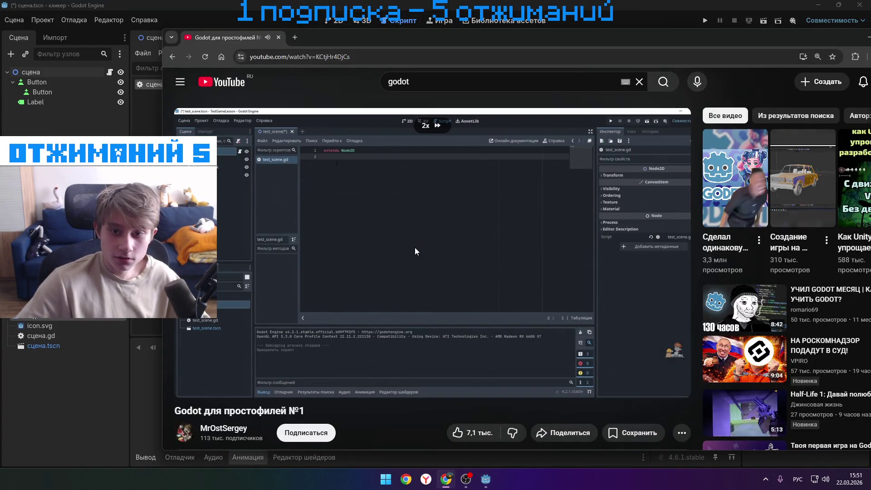
{"action": "left_click", "coordinate": [414, 248]}
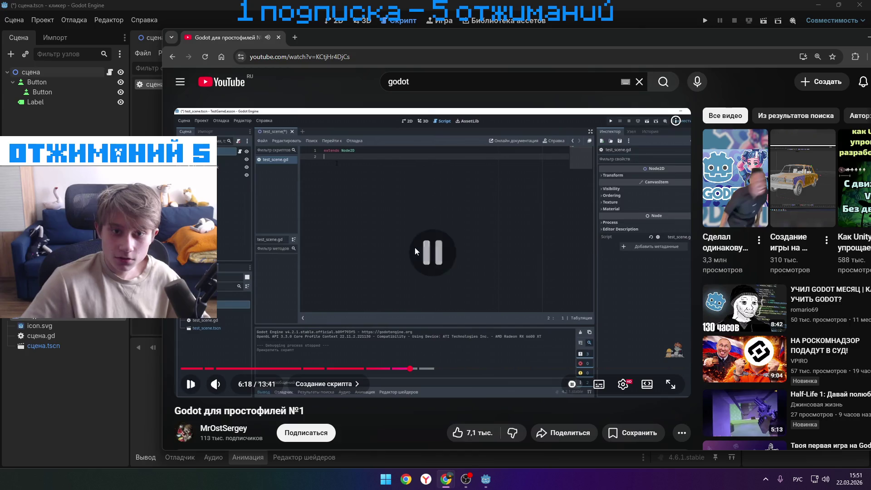
- Reposition the browser window and resume the tutorial video
{"action": "mouse_move", "coordinate": [352, 37]}
{"action": "left_mouse_down"}
{"action": "mouse_move", "coordinate": [401, 238]}
{"action": "mouse_move", "coordinate": [408, 91]}
{"action": "mouse_move", "coordinate": [399, 47]}
{"action": "left_mouse_up"}
{"action": "key", "text": "space"}
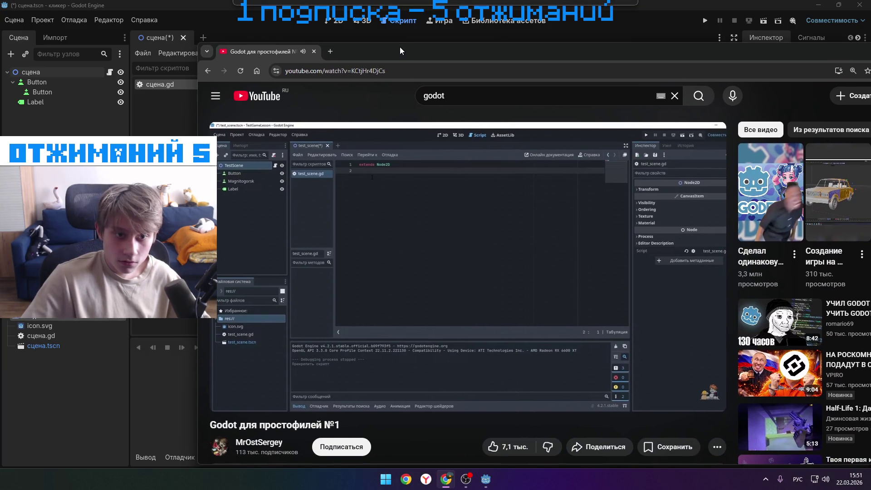
{"action": "left_click_drag", "start_coordinate": [399, 48], "coordinate": [401, 41]}
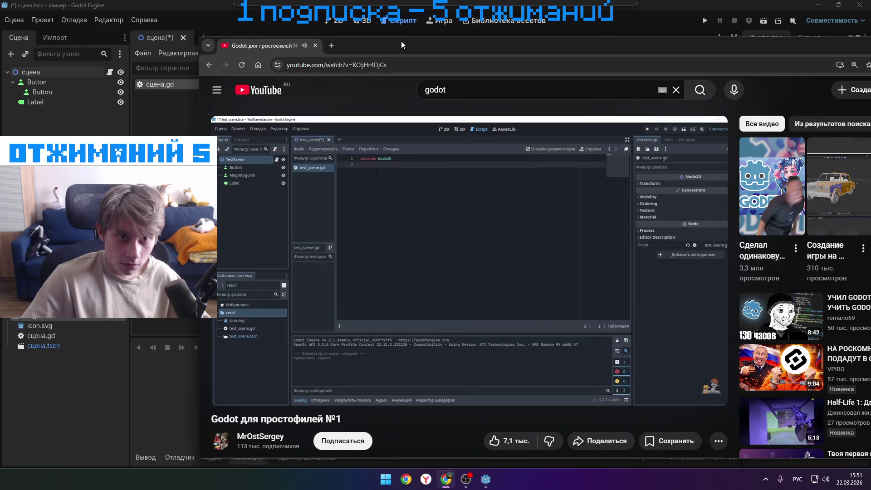
{"action": "left_click_drag", "start_coordinate": [401, 41], "coordinate": [401, 37]}
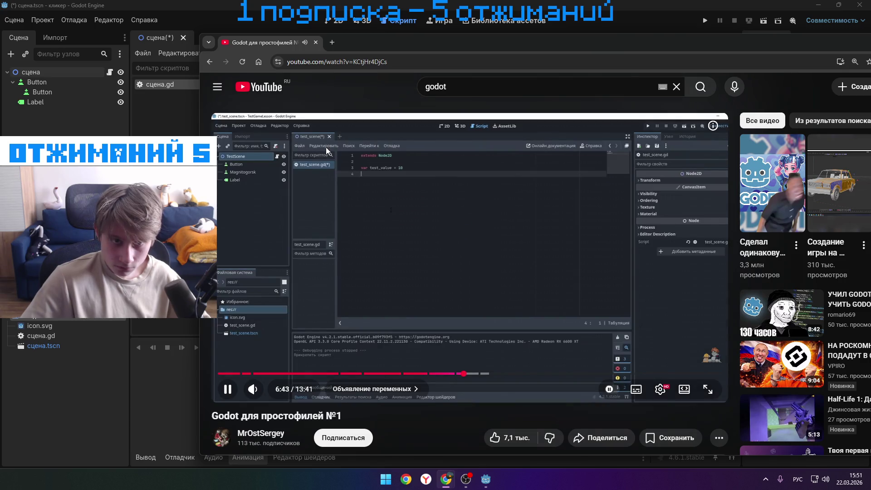
- Scroll the YouTube page, expanding and then collapsing the video description
{"action": "scroll", "coordinate": [325, 147], "scroll_direction": "down", "scroll_amount": 5}
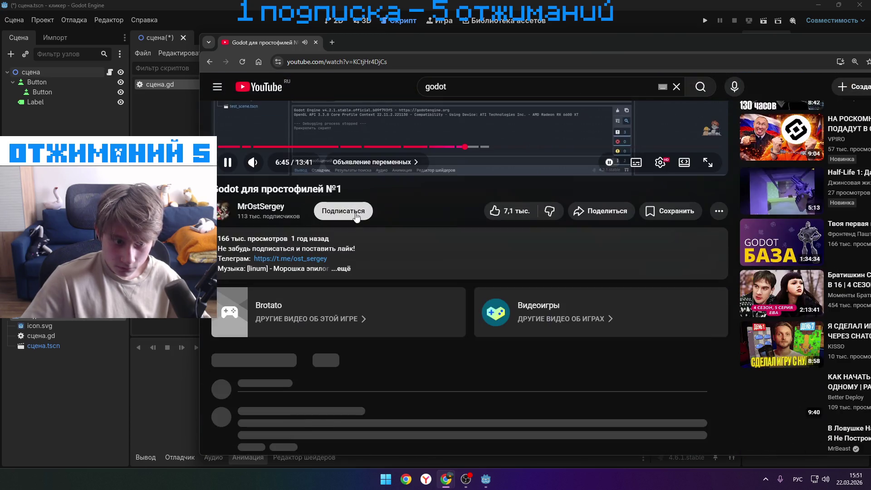
{"action": "left_click", "coordinate": [366, 263]}
{"action": "scroll", "coordinate": [345, 261], "scroll_direction": "down", "scroll_amount": 15}
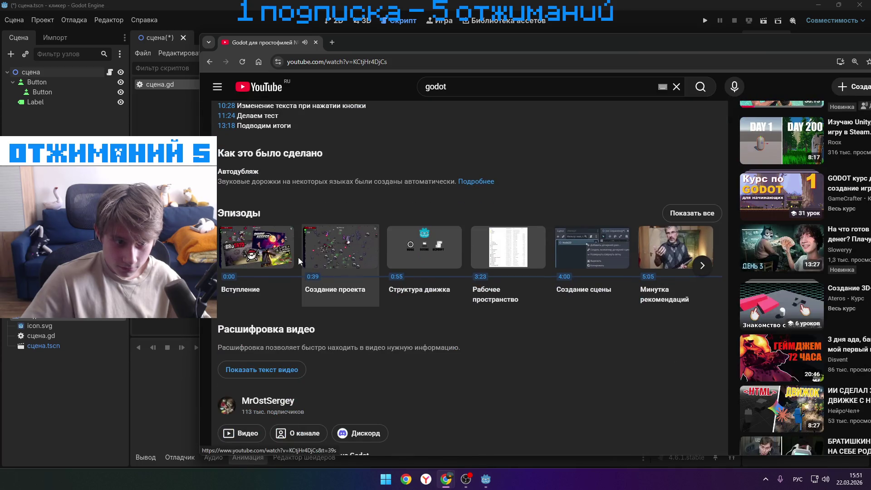
{"action": "left_click", "coordinate": [234, 318]}
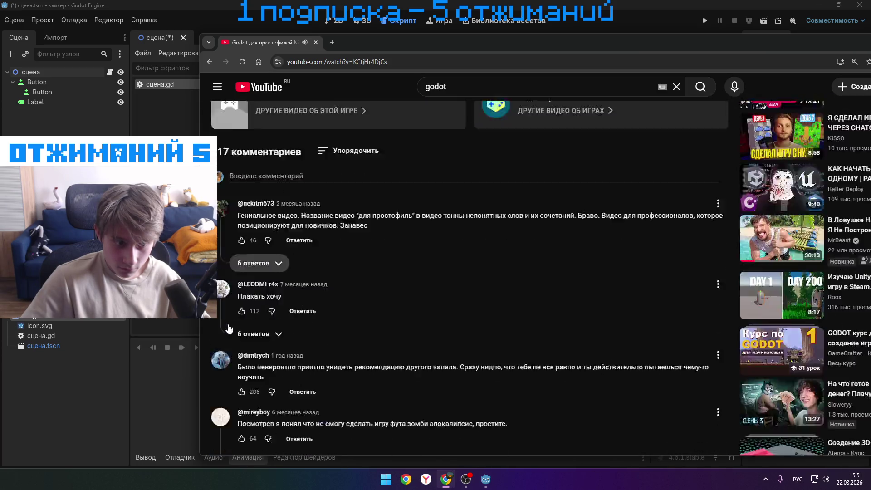
{"action": "scroll", "coordinate": [228, 324], "scroll_direction": "down", "scroll_amount": 5}
{"action": "scroll", "coordinate": [229, 317], "scroll_direction": "down", "scroll_amount": 6}
{"action": "scroll", "coordinate": [227, 297], "scroll_direction": "up", "scroll_amount": 10}
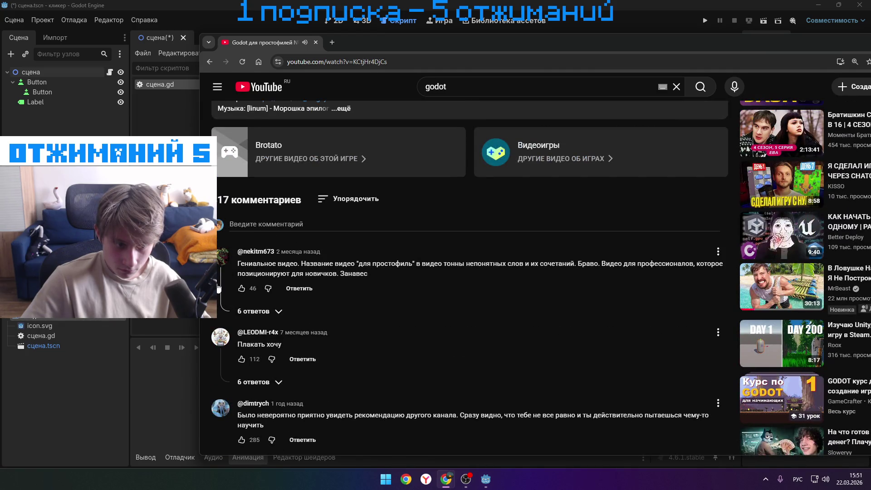
{"action": "scroll", "coordinate": [219, 289], "scroll_direction": "down", "scroll_amount": 6}
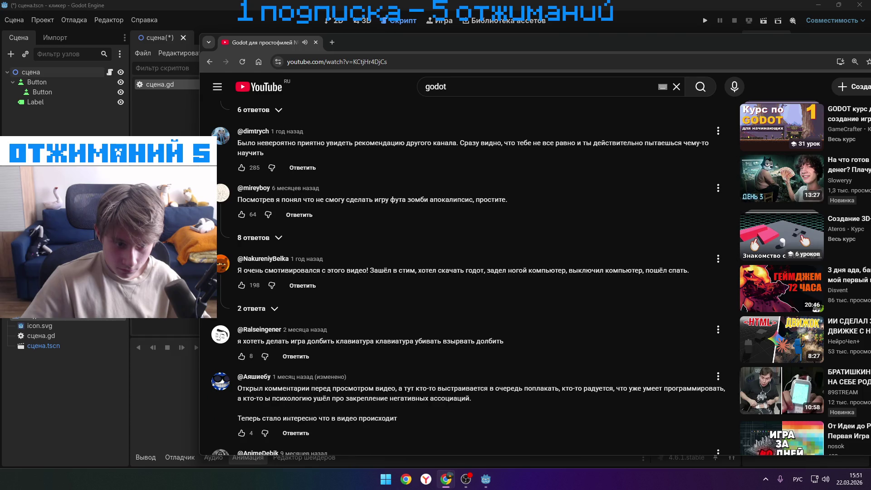
{"action": "scroll", "coordinate": [219, 288], "scroll_direction": "up", "scroll_amount": 5}
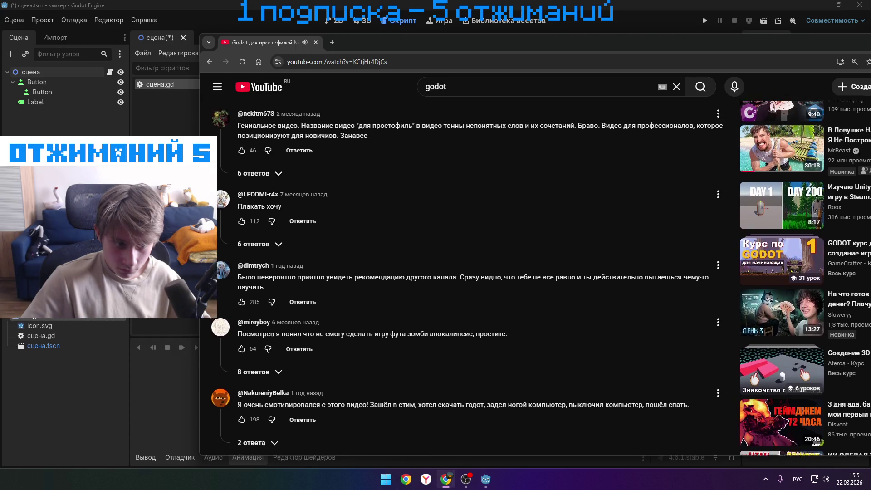
{"action": "scroll", "coordinate": [218, 289], "scroll_direction": "down", "scroll_amount": 13}
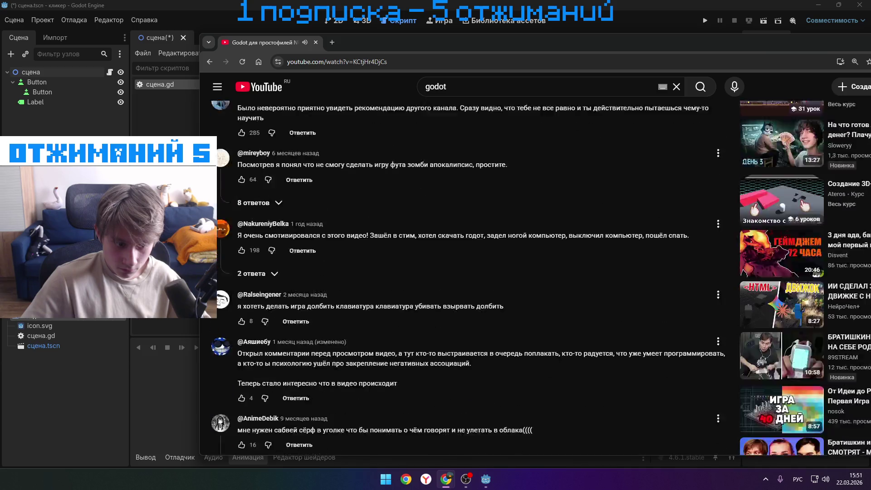
{"action": "scroll", "coordinate": [467, 272], "scroll_direction": "up", "scroll_amount": 2}
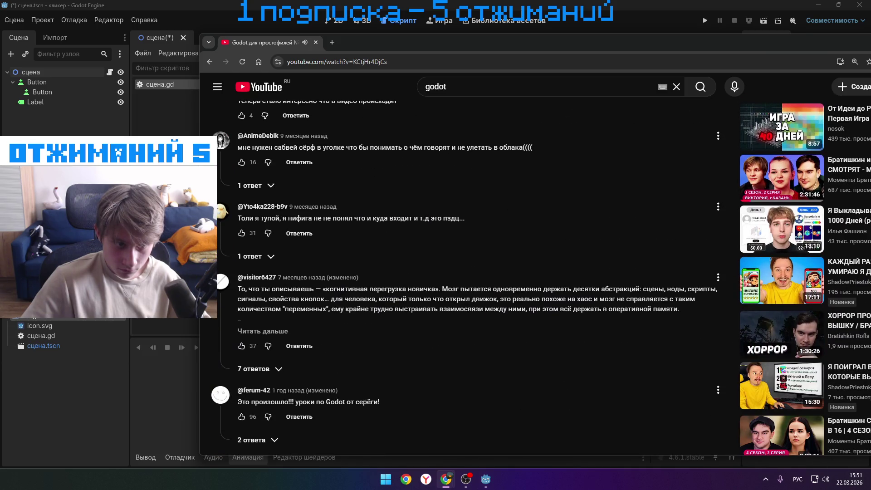
{"action": "scroll", "coordinate": [467, 272], "scroll_direction": "up", "scroll_amount": 5}
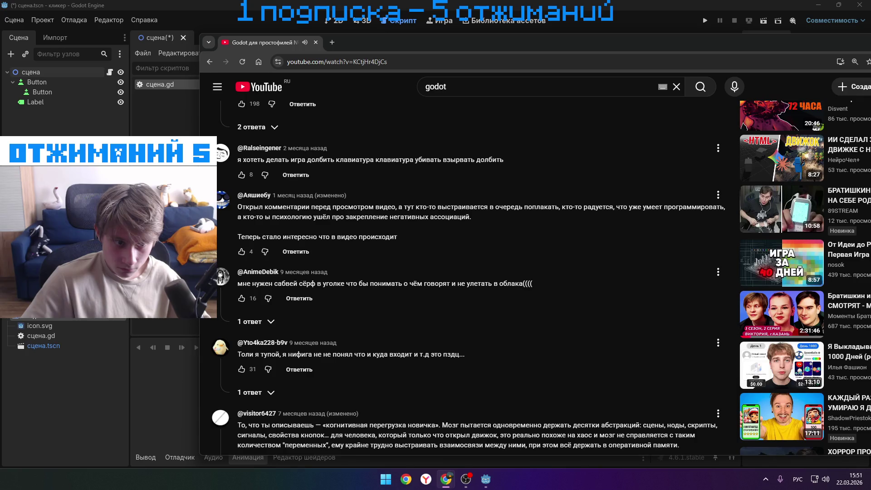
{"action": "scroll", "coordinate": [312, 207], "scroll_direction": "up", "scroll_amount": 15}
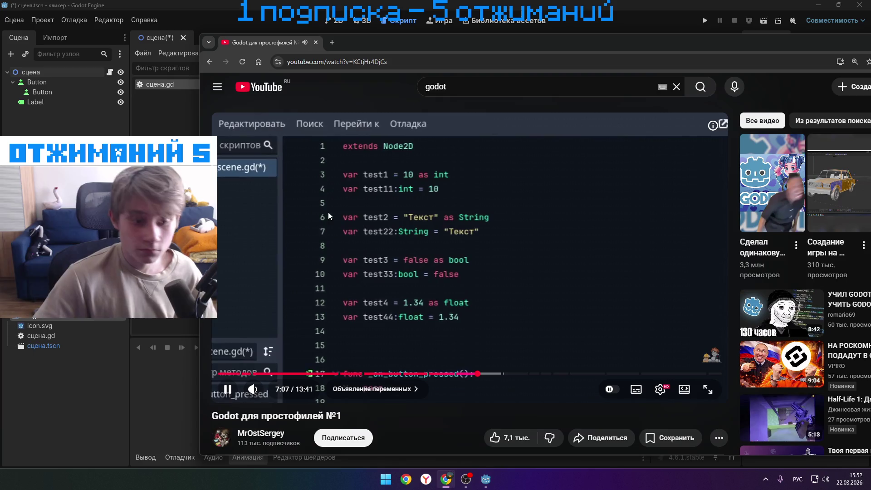
- Pause and resume the tutorial, stopping it at about 7:12
{"action": "left_click", "coordinate": [382, 229]}
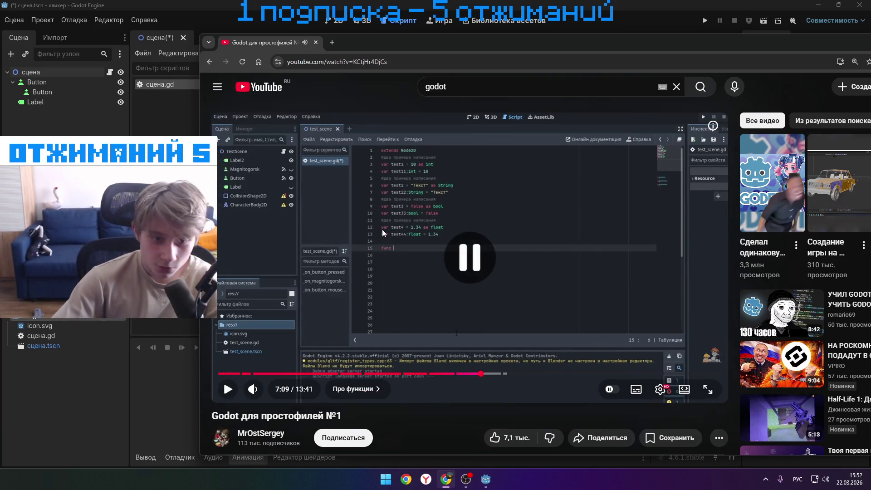
{"action": "left_click", "coordinate": [381, 229]}
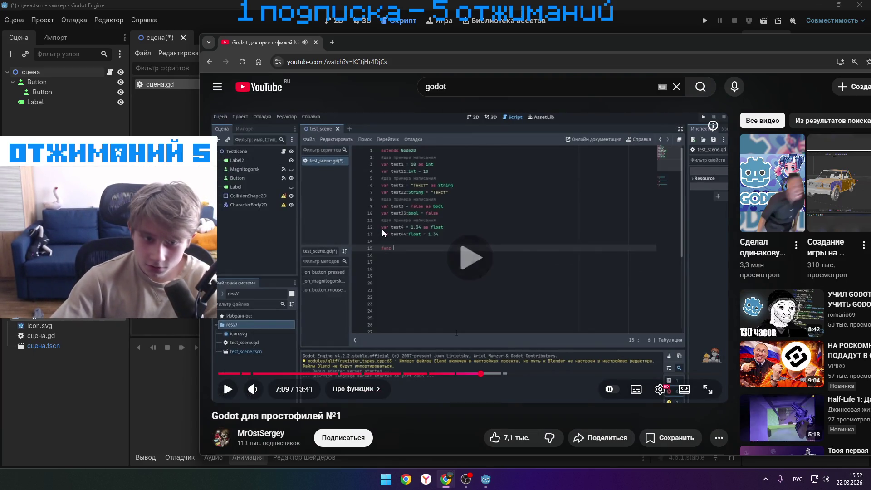
{"action": "left_click", "coordinate": [309, 186]}
- Search Google for 'ыв' in a new tab, preview the first image, and reposition the window
{"action": "key", "text": "ctrl+t"}
{"action": "type", "text": "ыв"}
{"action": "key", "text": "Return"}
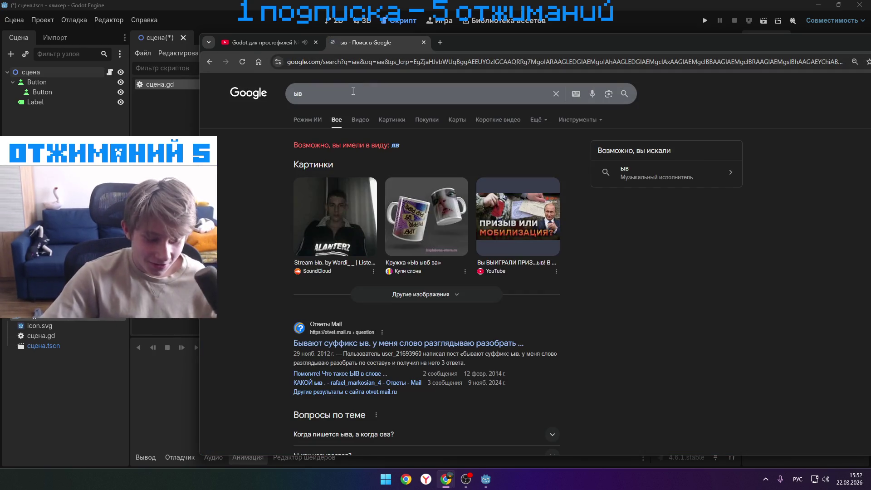
{"action": "left_click", "coordinate": [335, 216]}
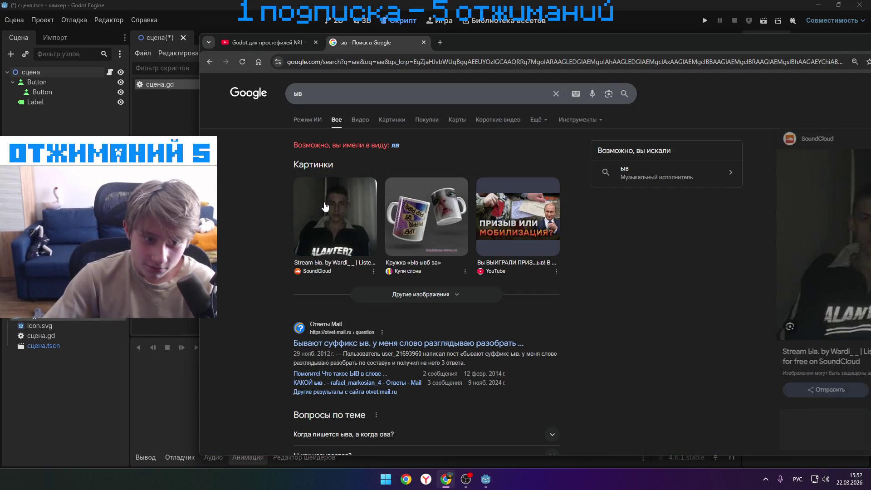
{"action": "mouse_move", "coordinate": [690, 46]}
{"action": "left_mouse_down"}
{"action": "mouse_move", "coordinate": [508, 91]}
{"action": "mouse_move", "coordinate": [325, 108]}
{"action": "left_mouse_up"}
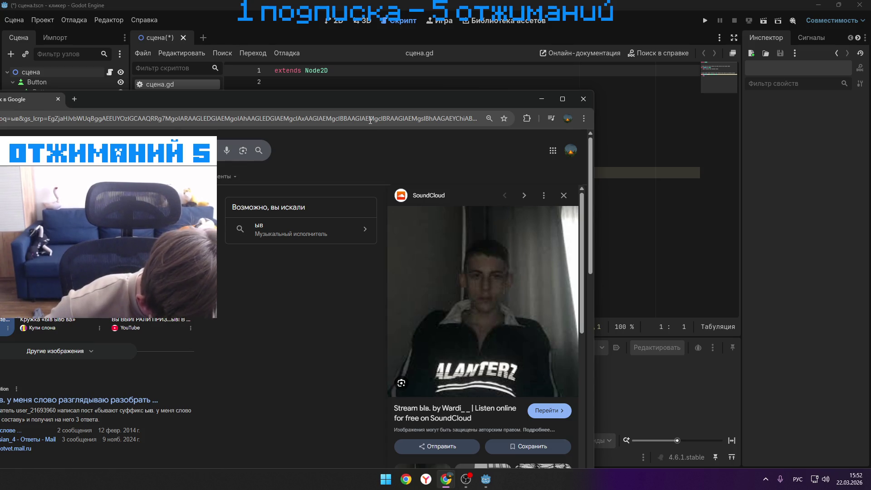
- Load chat.deepseek.com in another new tab and move the browser window up and right
{"action": "key", "text": "ctrl+t"}
{"action": "type", "text": "chat.deepseek.com"}
{"action": "key", "text": "Return"}
{"action": "left_click_drag", "start_coordinate": [182, 96], "coordinate": [405, 83]}
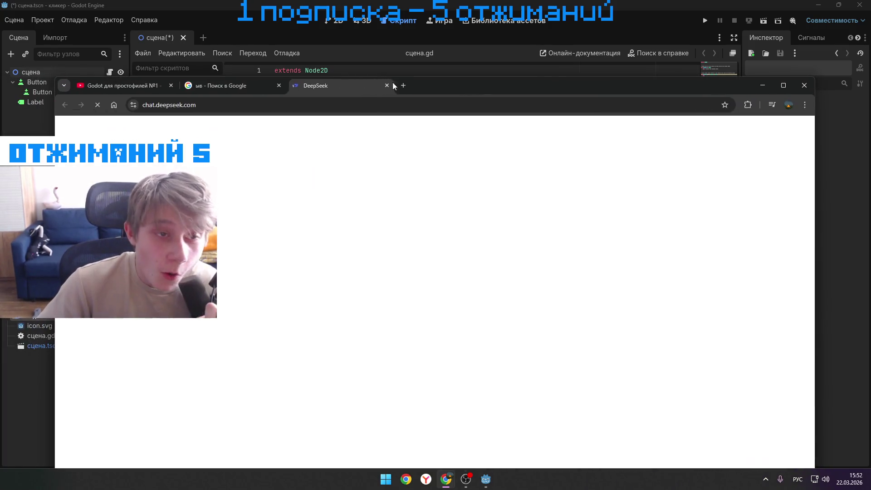
- Close the Google tab, start the DeepSeek prompt 'напиши скрипт для', and return to Godot
{"action": "left_click", "coordinate": [279, 85]}
{"action": "type", "text": "a"}
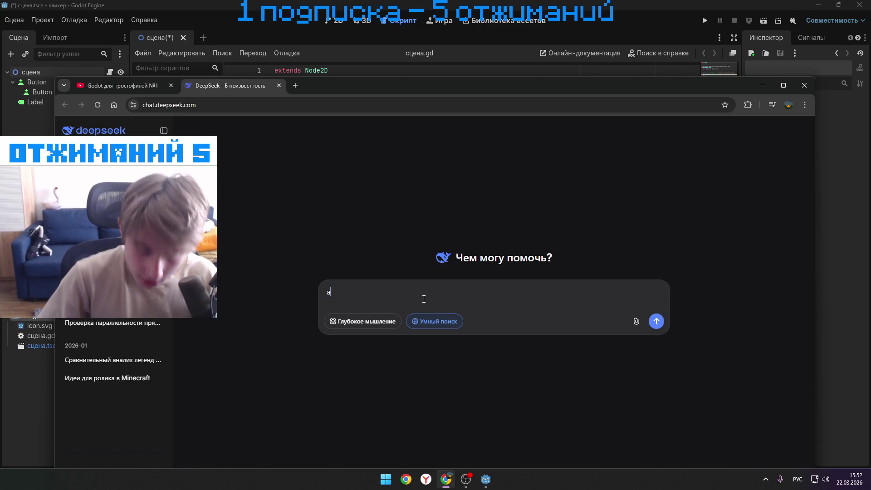
{"action": "key", "text": "BackSpace"}
{"action": "type", "text": "напиши"}
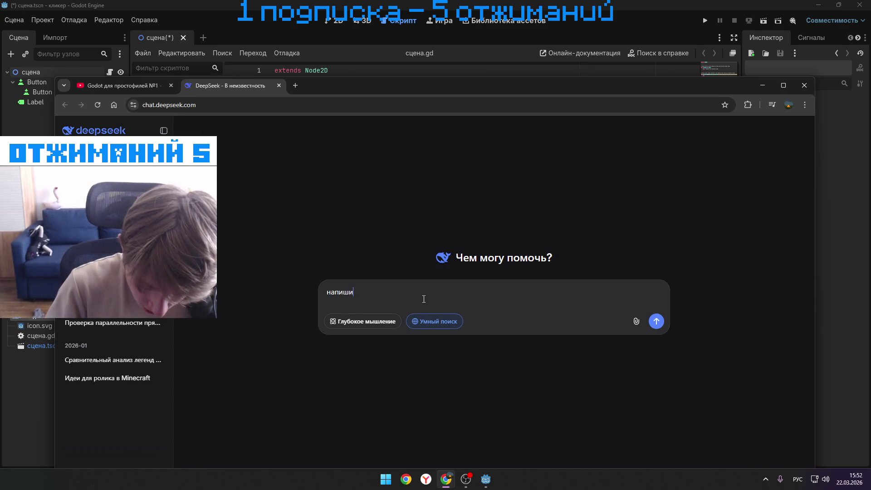
{"action": "type", "text": " скрипт для"}
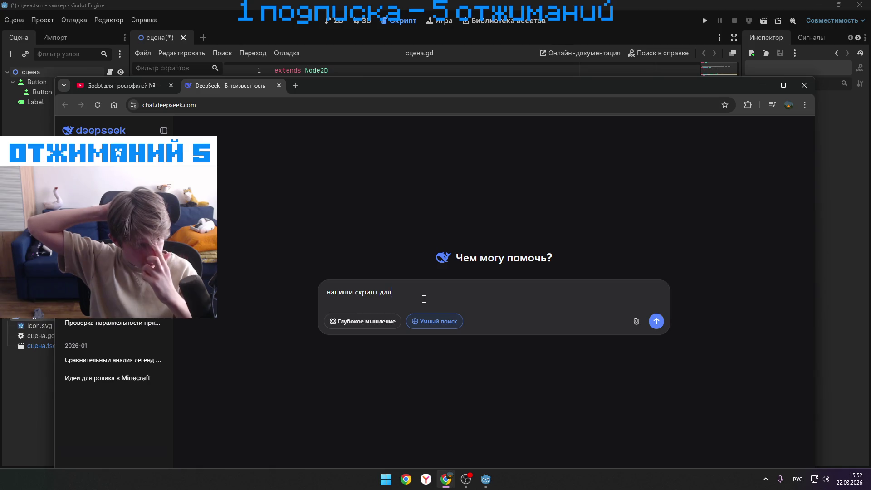
{"action": "left_click", "coordinate": [190, 54]}
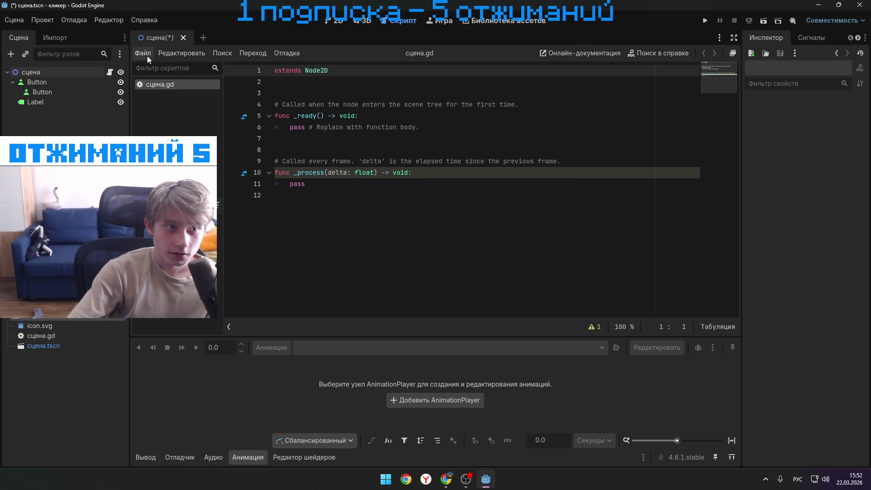
- Select the Button nodes and the сцена root in the Scene tree, then show the 2D view
{"action": "left_click", "coordinate": [83, 82]}
{"action": "left_click", "coordinate": [78, 92]}
{"action": "left_click", "coordinate": [80, 79]}
{"action": "left_click", "coordinate": [82, 71]}
{"action": "left_click", "coordinate": [334, 20]}
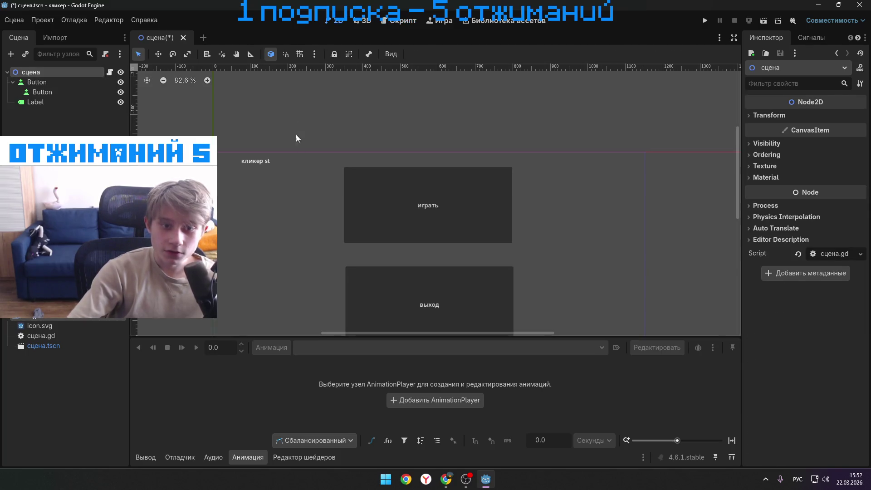
- Select the играть button on the 2D canvas, then bring the DeepSeek chat back
{"action": "scroll", "coordinate": [340, 206], "scroll_direction": "down", "scroll_amount": 1}
{"action": "scroll", "coordinate": [385, 231], "scroll_direction": "up", "scroll_amount": 2}
{"action": "scroll", "coordinate": [399, 223], "scroll_direction": "right", "scroll_amount": 1}
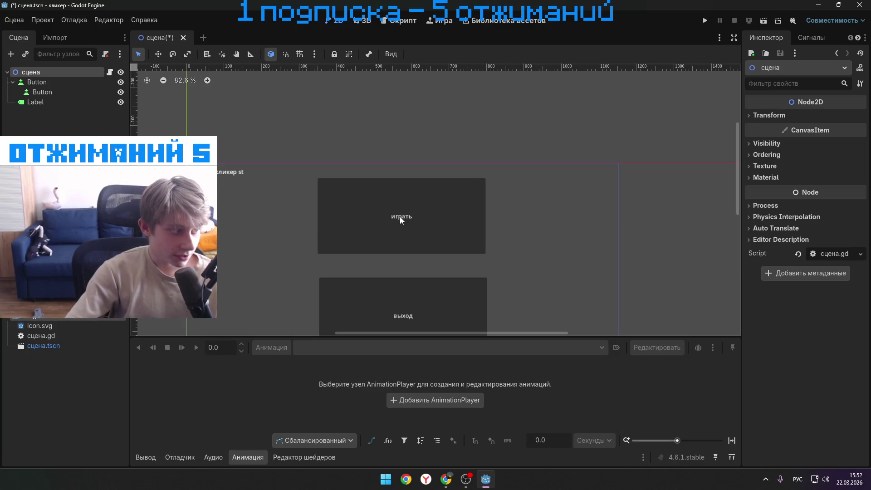
{"action": "left_click", "coordinate": [401, 218]}
{"action": "left_click", "coordinate": [467, 226]}
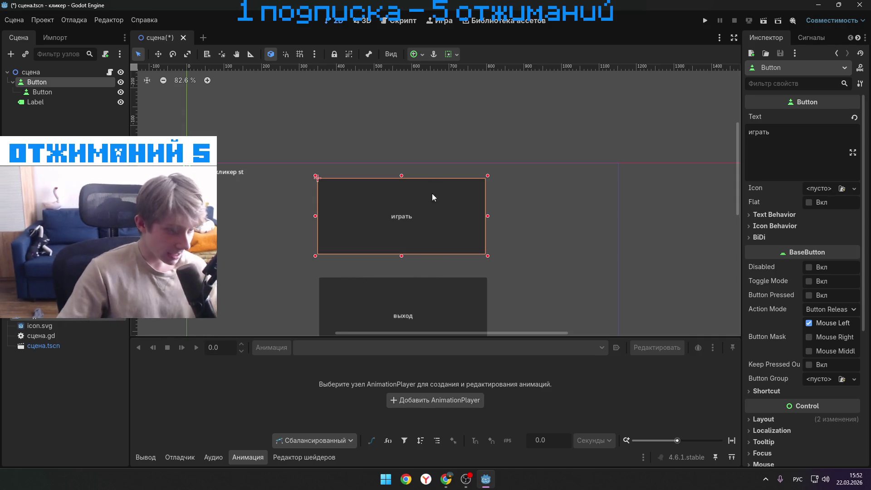
{"action": "mouse_move", "coordinate": [446, 479]}
{"action": "left_click", "coordinate": [476, 430]}
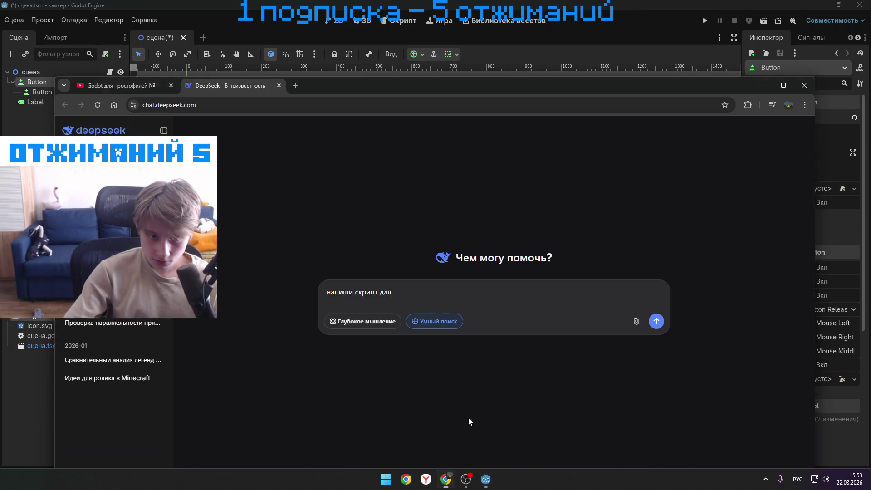
- Replace the prompt with 'как сделать в годот что бы кнопка переключала на другую сцену' and send it
{"action": "left_click_drag", "start_coordinate": [519, 295], "coordinate": [276, 287]}
{"action": "type", "text": "как сделать в "}
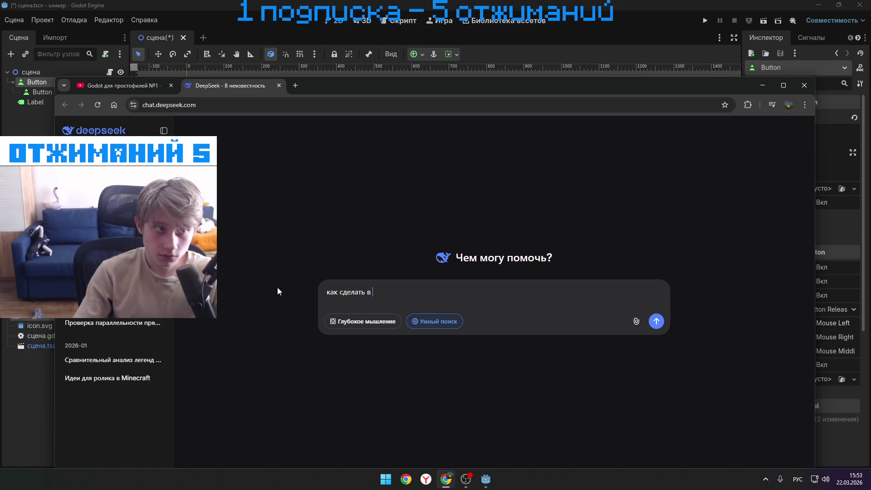
{"action": "type", "text": "го"}
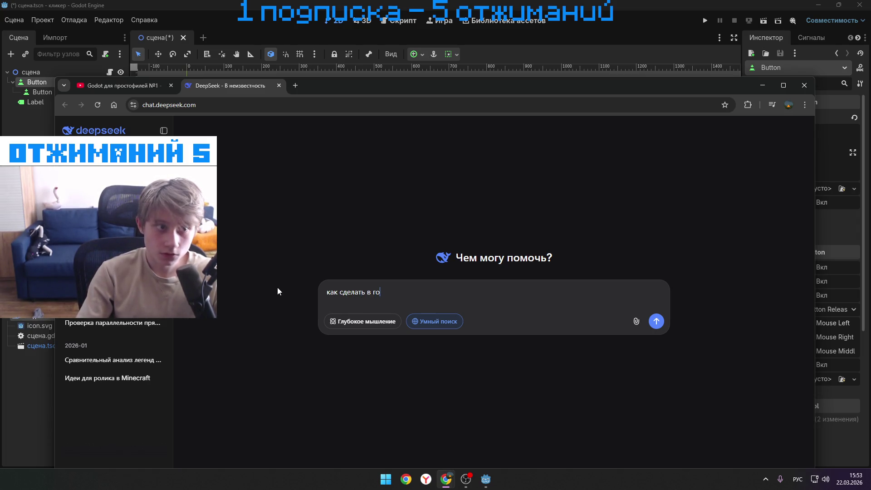
{"action": "type", "text": "дот "}
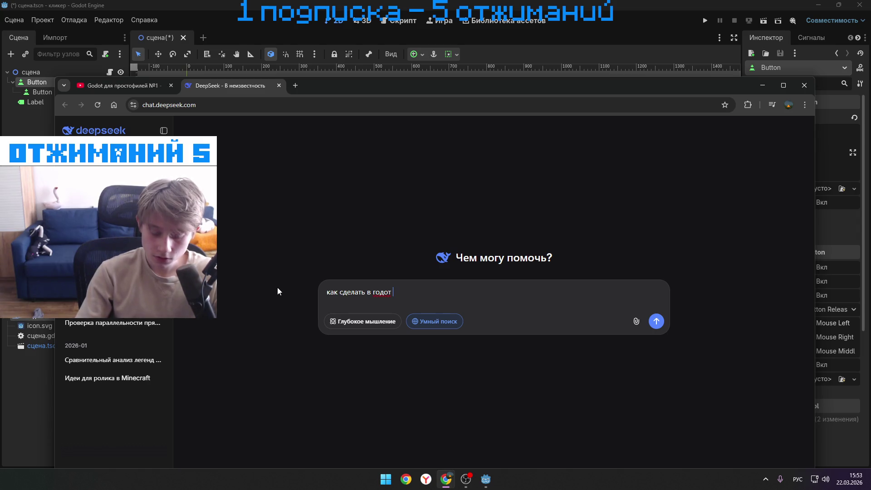
{"action": "type", "text": "что бы "}
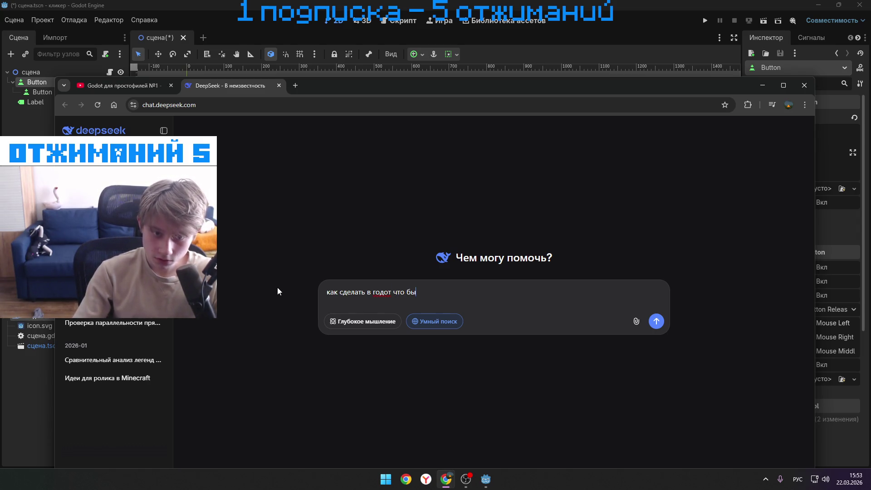
{"action": "type", "text": "кнопка п"}
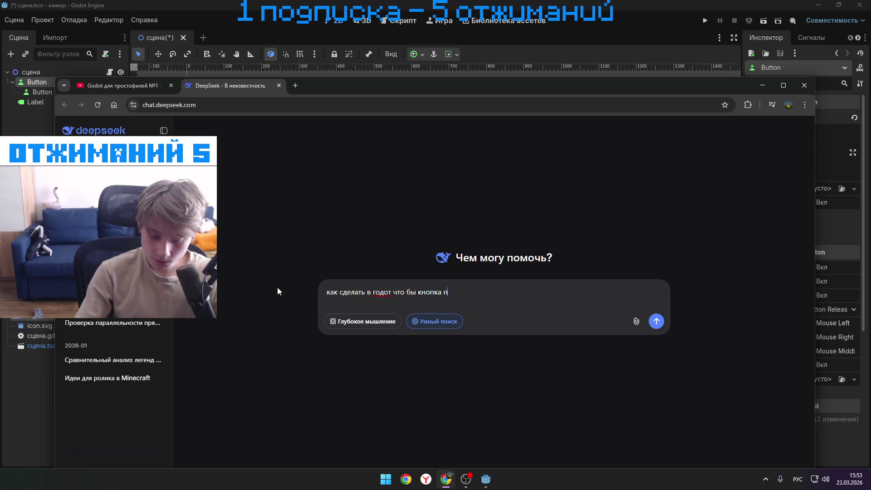
{"action": "type", "text": "ереключала на другу"}
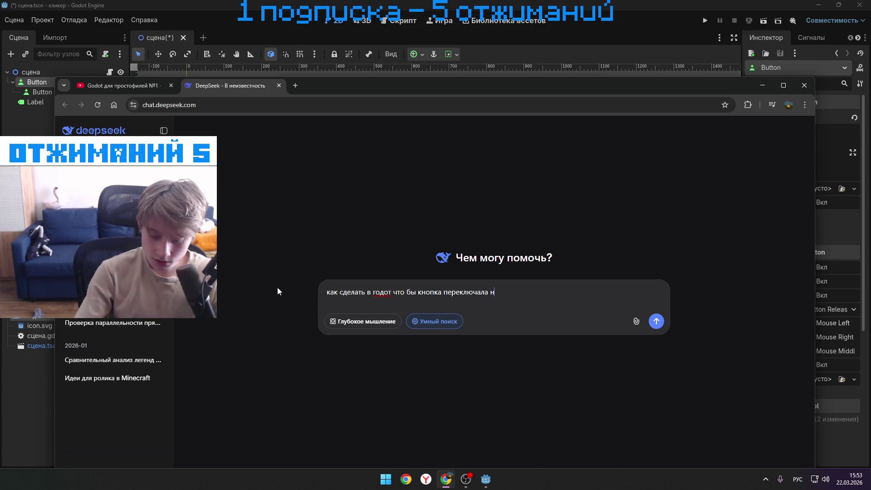
{"action": "type", "text": "ю сц"}
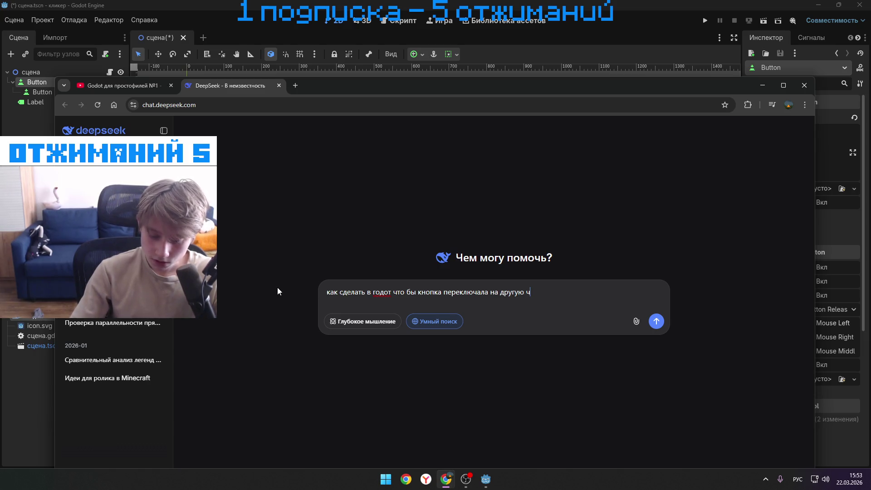
{"action": "type", "text": "ену"}
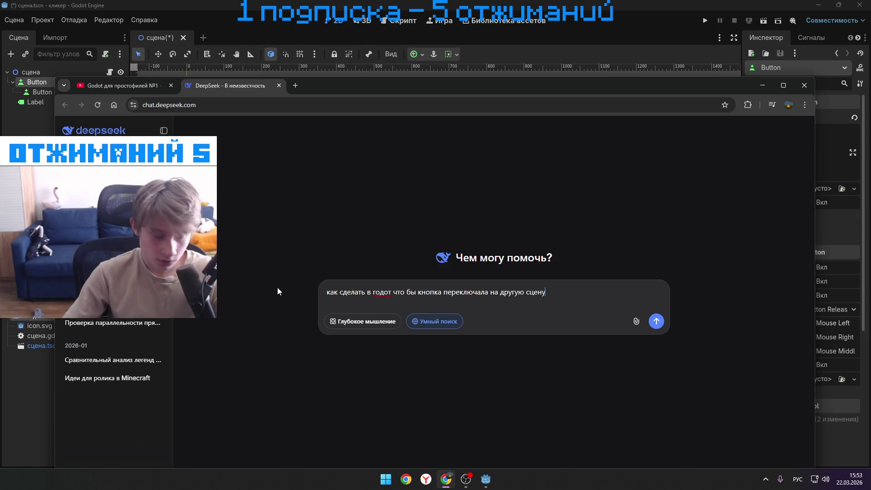
{"action": "key", "text": "Return"}
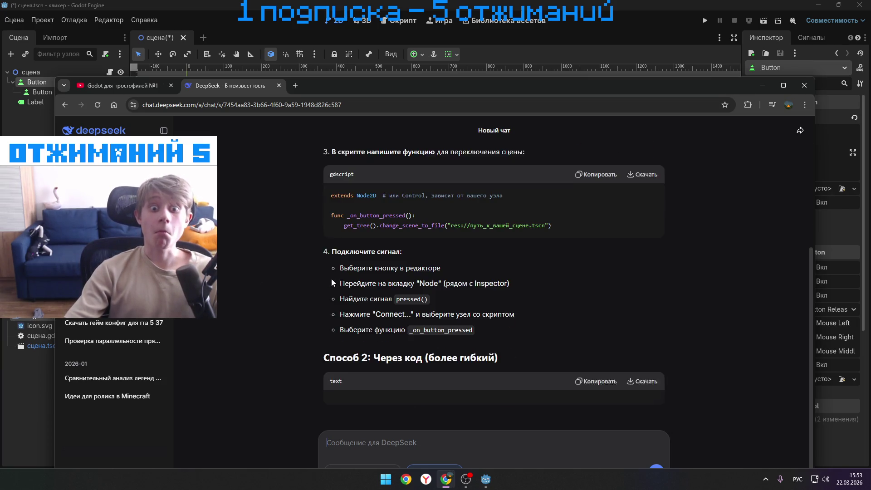
- Back in Godot, list the играть Button's signals such as pressed() and button_down()
{"action": "left_click", "coordinate": [14, 36]}
{"action": "left_click", "coordinate": [14, 20]}
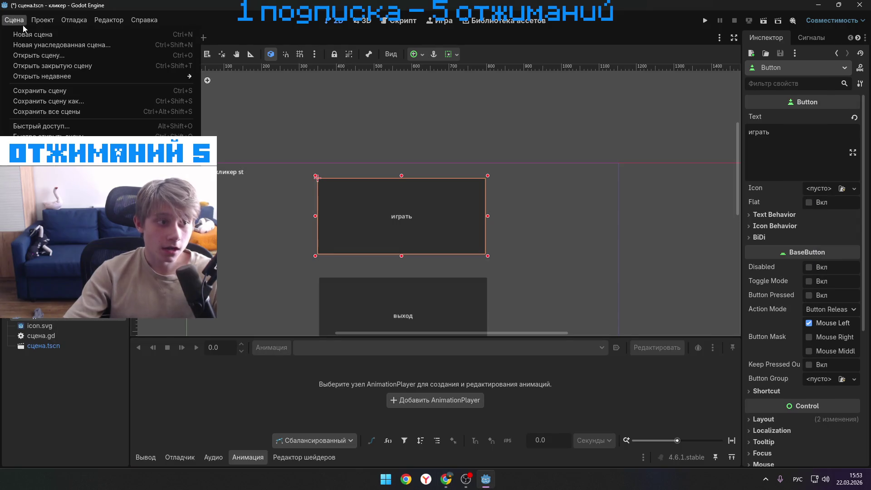
{"action": "key", "text": "Escape"}
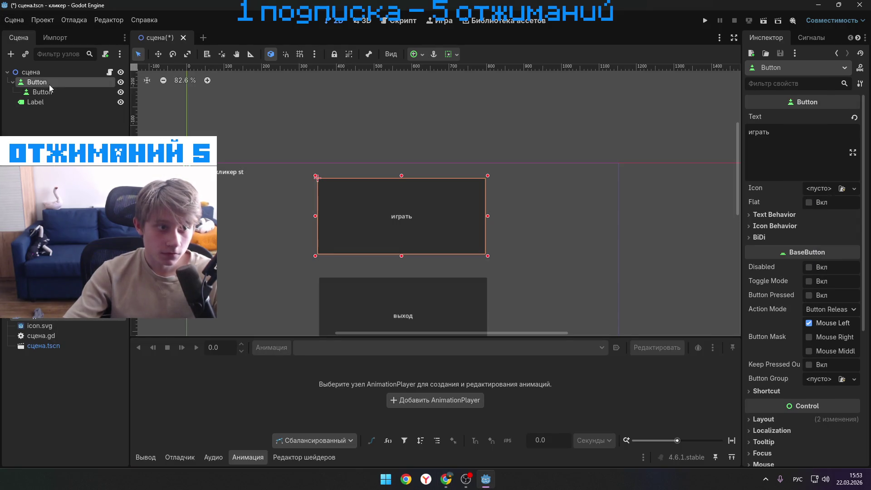
{"action": "right_click", "coordinate": [49, 82]}
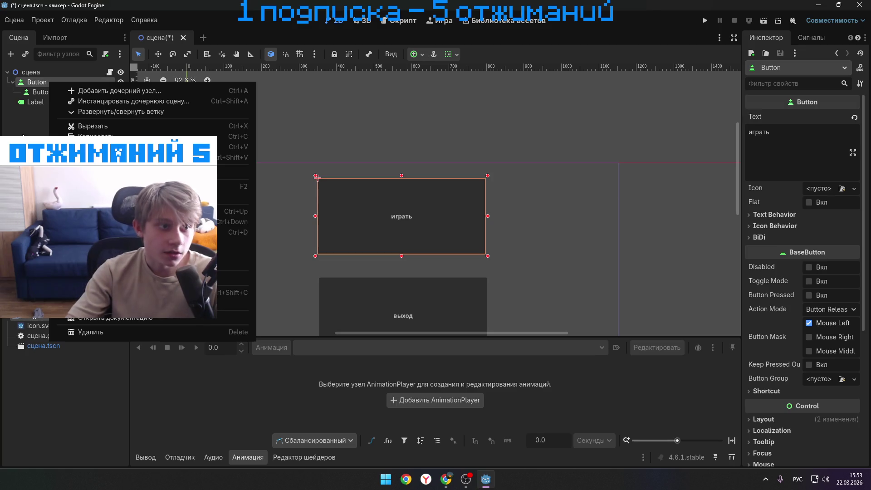
{"action": "key", "text": "Escape"}
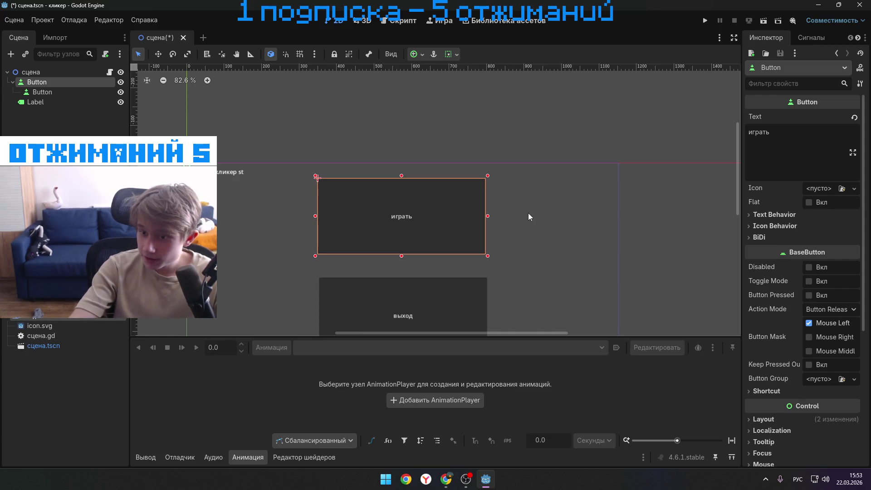
{"action": "scroll", "coordinate": [820, 214], "scroll_direction": "down", "scroll_amount": 5}
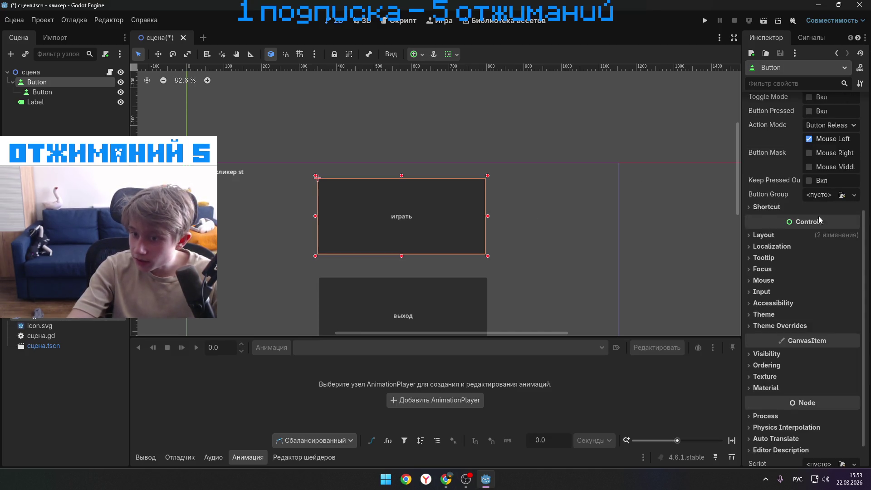
{"action": "scroll", "coordinate": [813, 227], "scroll_direction": "up", "scroll_amount": 5}
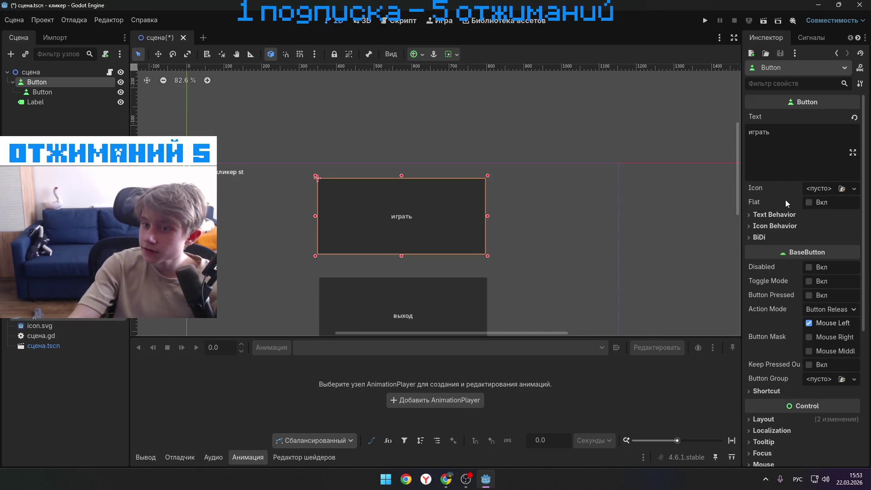
{"action": "left_click", "coordinate": [814, 38]}
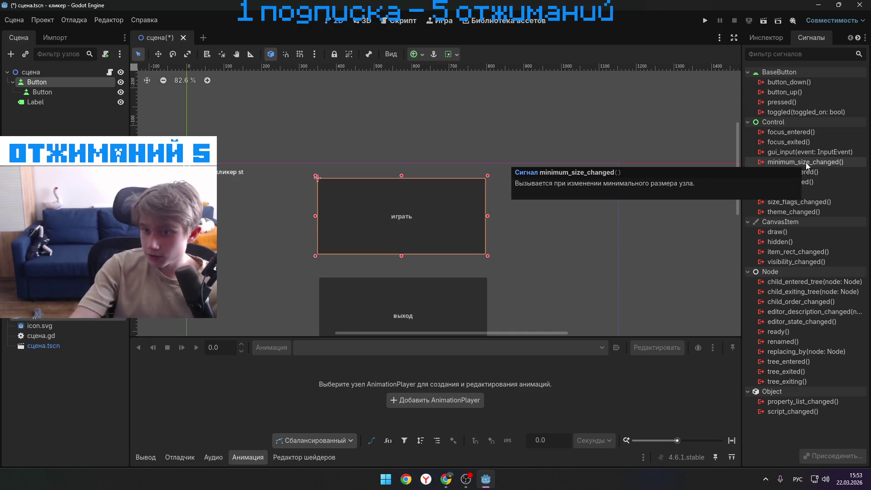
- Select the выход button on the canvas and right-click its pressed() signal to reveal Присоединить...
{"action": "left_click", "coordinate": [472, 297]}
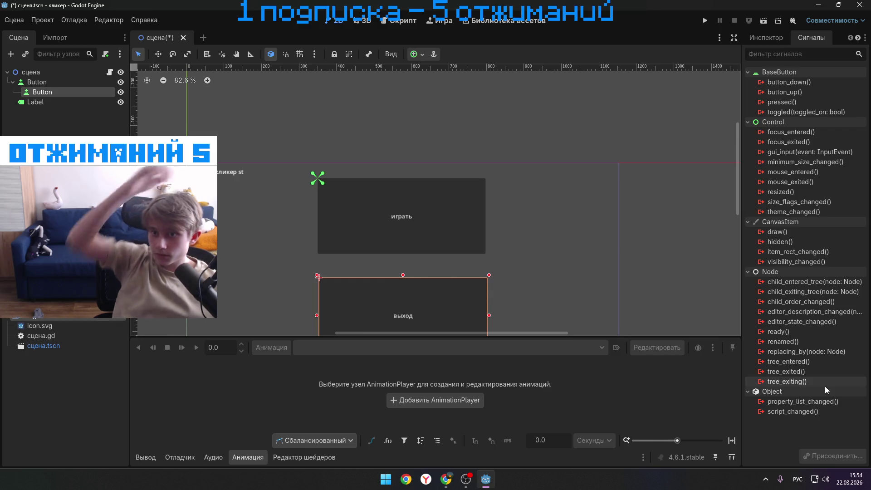
{"action": "right_click", "coordinate": [771, 102]}
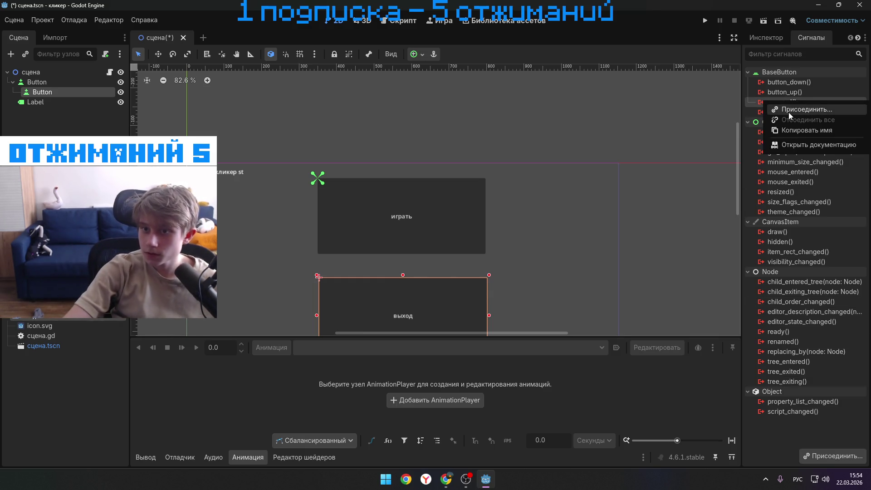
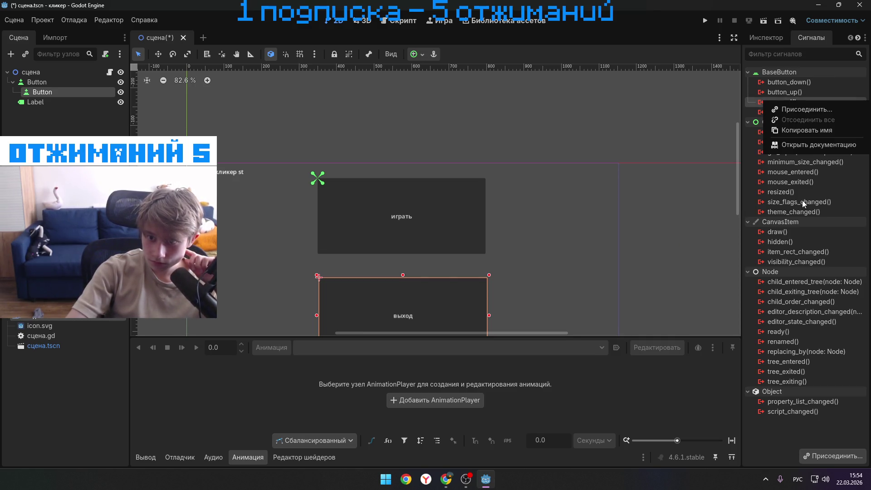
- Cancel connecting pressed and open the connect dialog for the Button's tree_exiting signal
{"action": "left_click", "coordinate": [806, 109]}
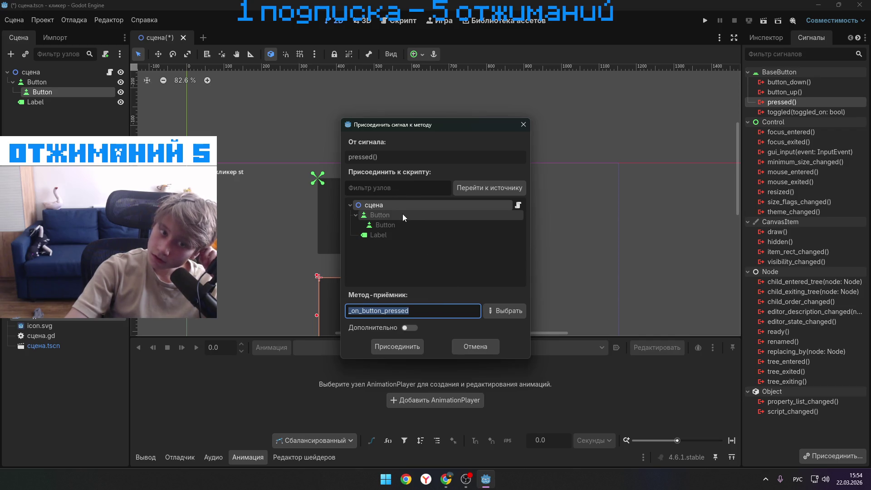
{"action": "left_click", "coordinate": [525, 124]}
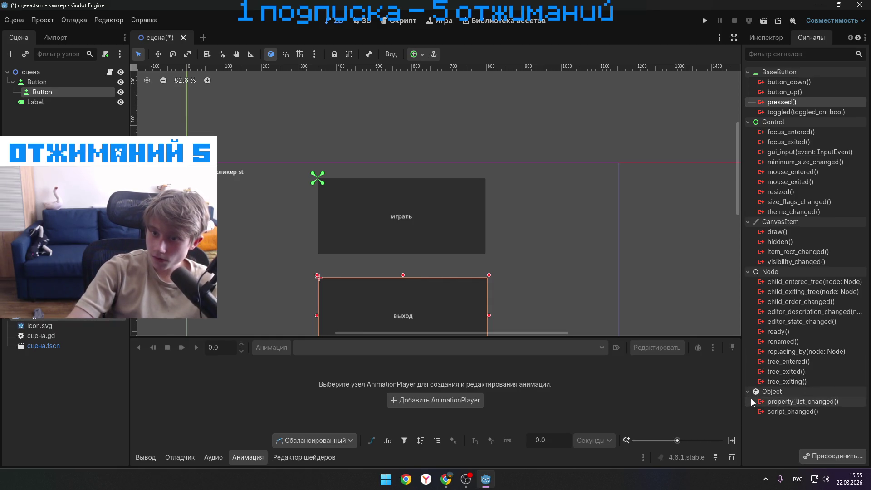
{"action": "left_click", "coordinate": [785, 383]}
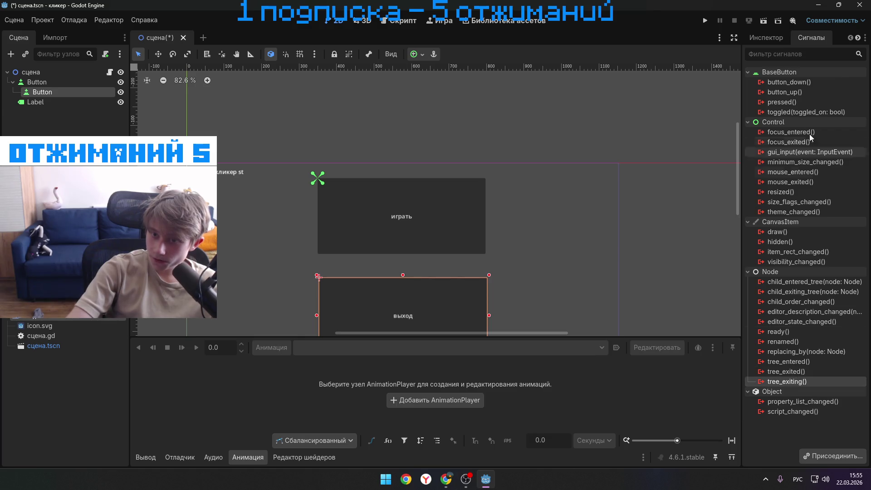
{"action": "right_click", "coordinate": [789, 380]}
{"action": "left_click", "coordinate": [789, 385]}
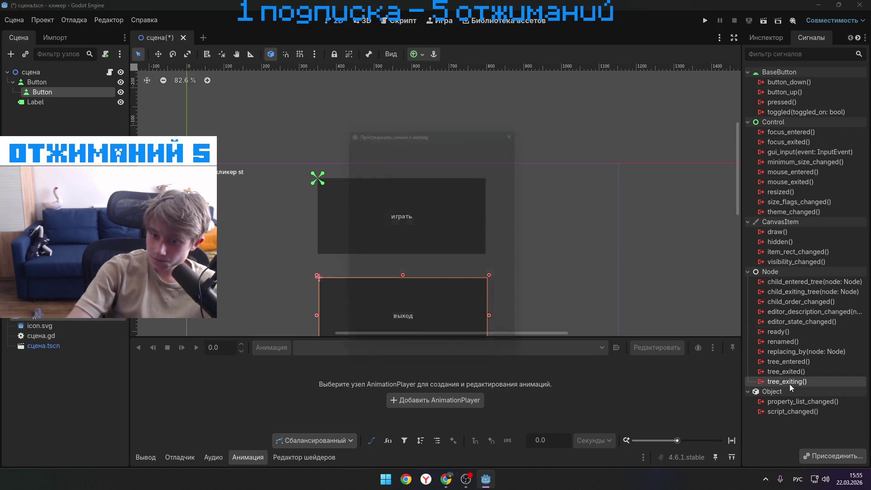
- Confirm the new _on_button_tree_exiting method, then launch the clicker game from the 2D view
{"action": "left_click", "coordinate": [398, 347]}
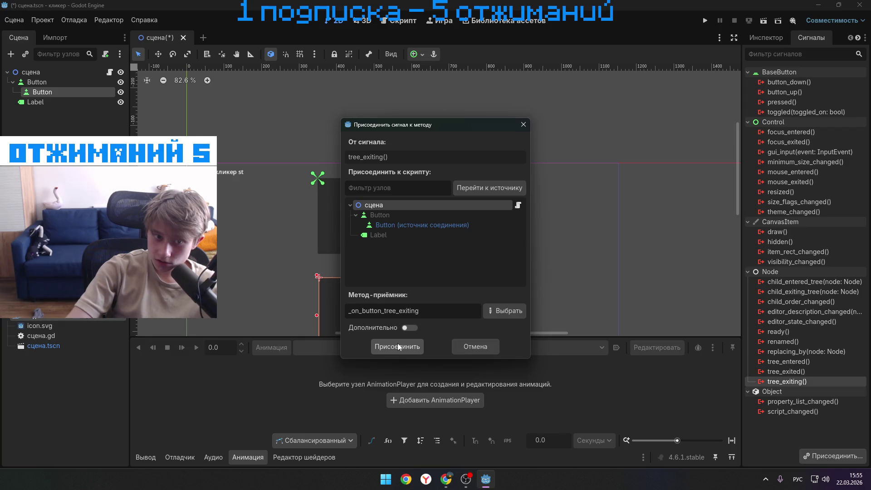
{"action": "left_click", "coordinate": [398, 346]}
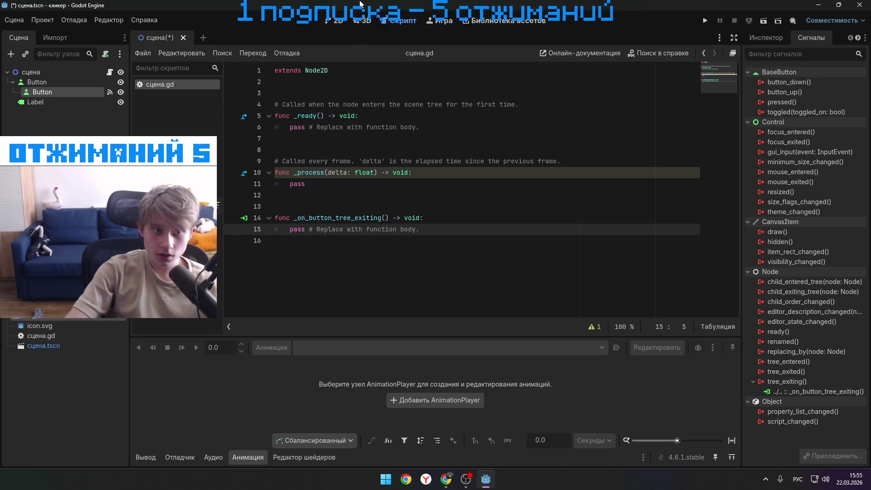
{"action": "left_click", "coordinate": [338, 21]}
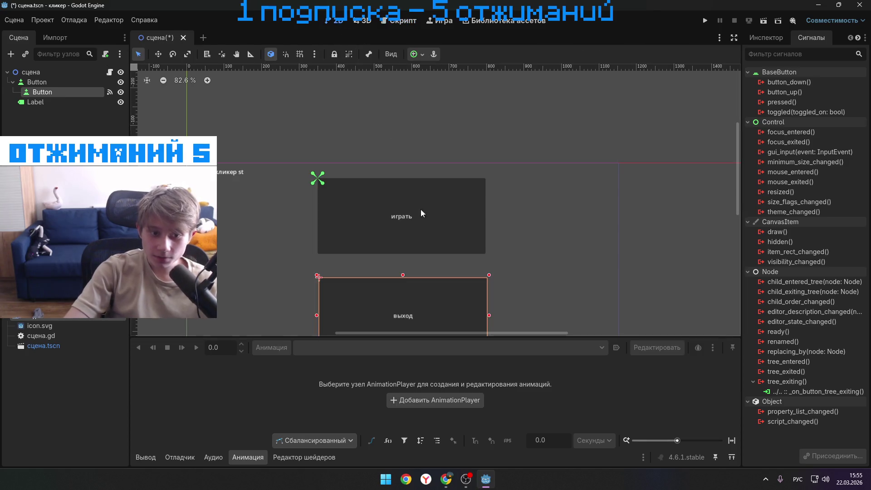
{"action": "left_click", "coordinate": [704, 21]}
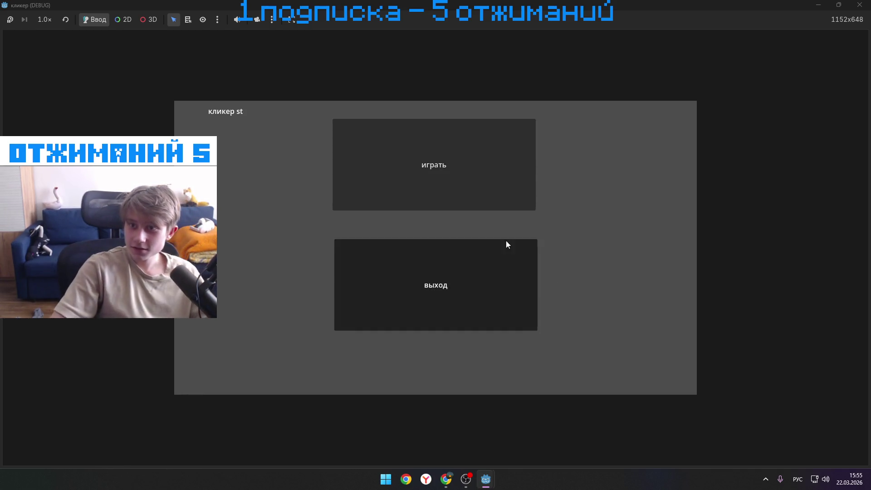
- Close the game window and delete the _on_button_tree_exiting function on lines 14–15 of сцена.gd
{"action": "left_click", "coordinate": [859, 4]}
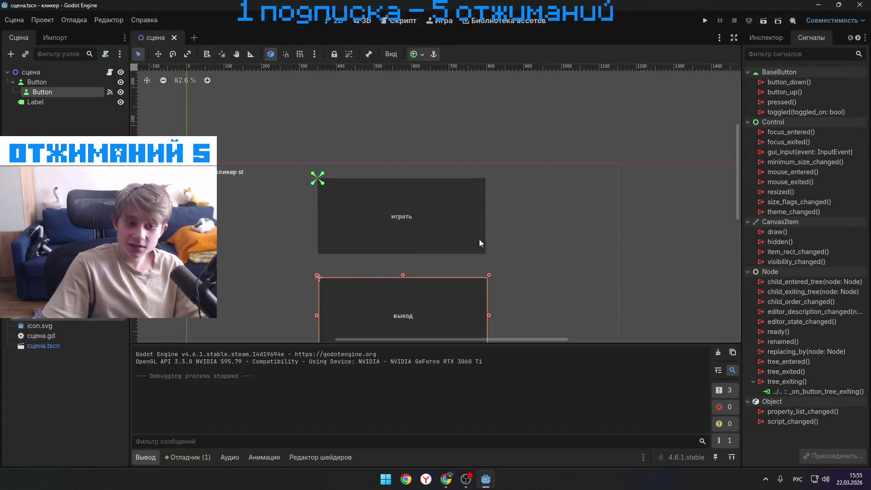
{"action": "left_click", "coordinate": [404, 25]}
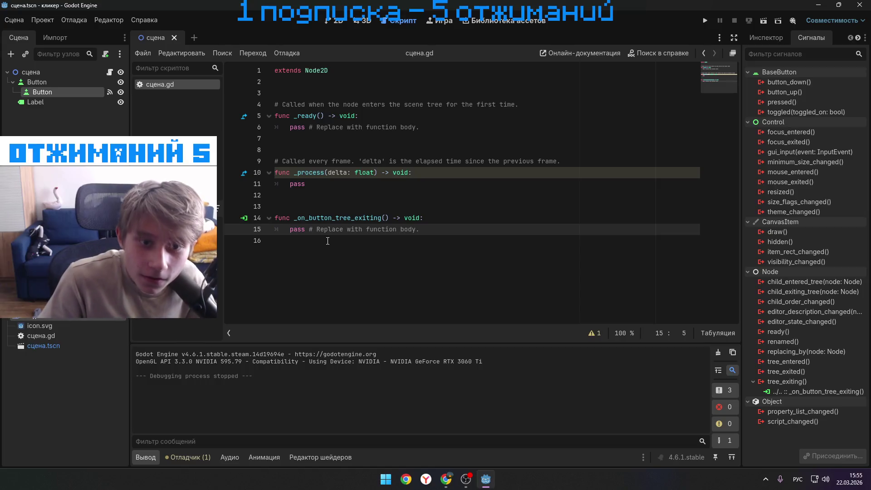
{"action": "left_click_drag", "start_coordinate": [424, 230], "coordinate": [252, 218]}
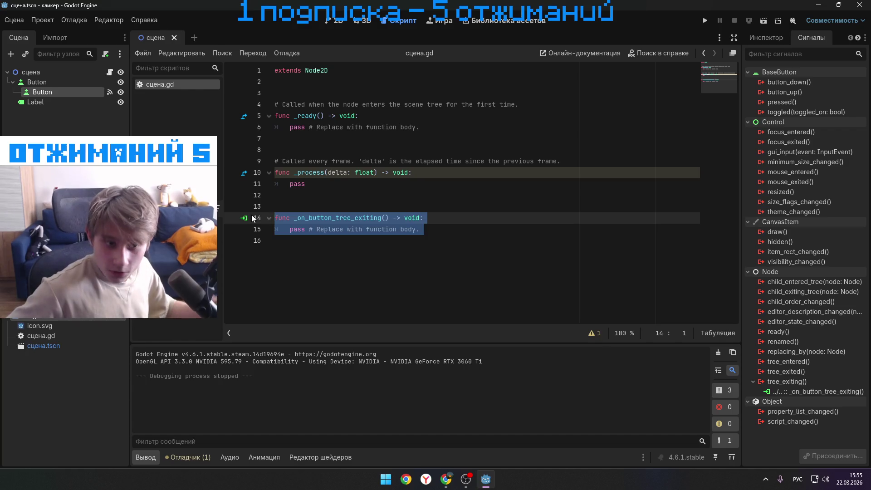
{"action": "type", "text": "\\"}
{"action": "key", "text": "BackSpace"}
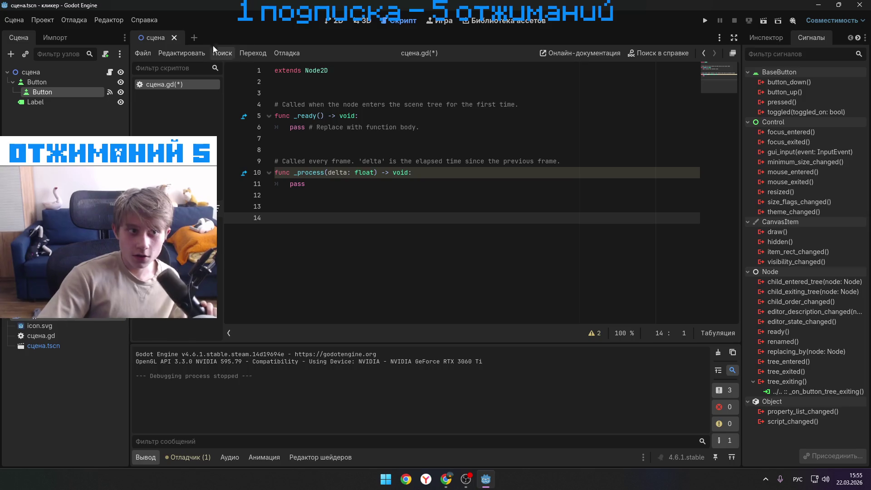
{"action": "left_click", "coordinate": [337, 22]}
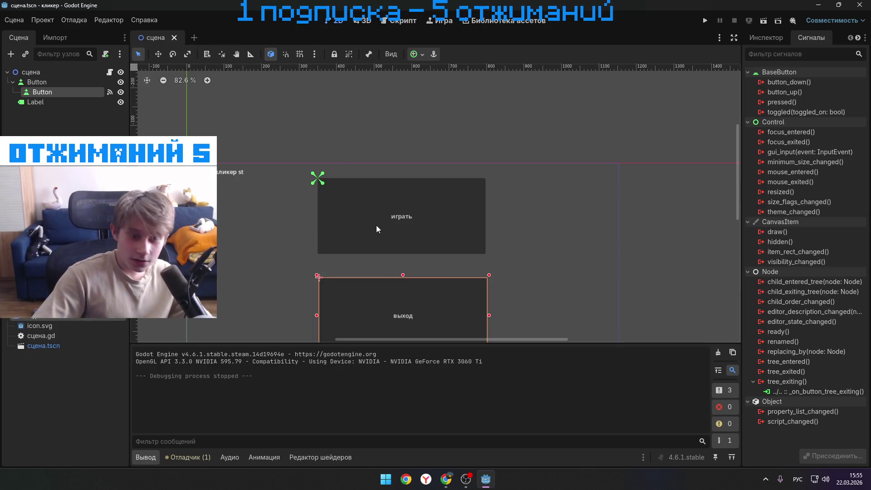
- Connect the Button's pressed() signal via Присоединить, keeping _on_button_pressed as the receiver method
{"action": "right_click", "coordinate": [797, 101]}
{"action": "left_click", "coordinate": [801, 110]}
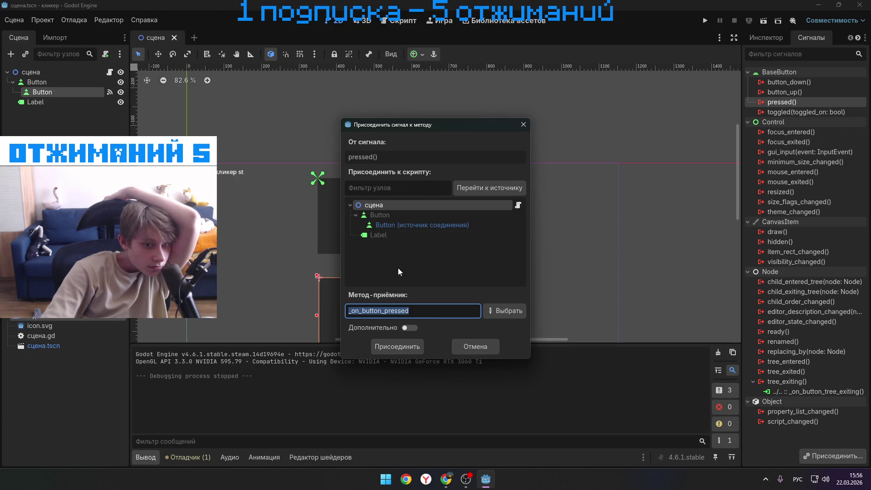
{"action": "left_click", "coordinate": [392, 347]}
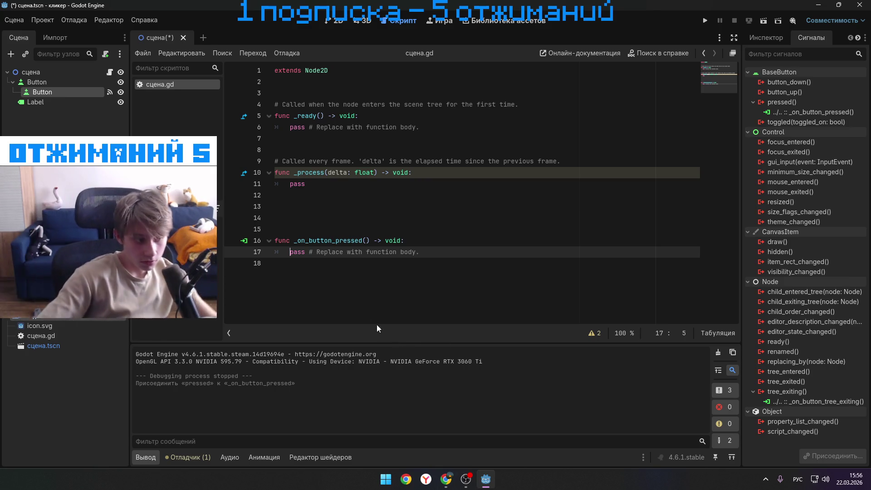
- Replace pass on line 17 of _on_button_pressed with get_tree().quit()
{"action": "key", "text": "alt+Tab"}
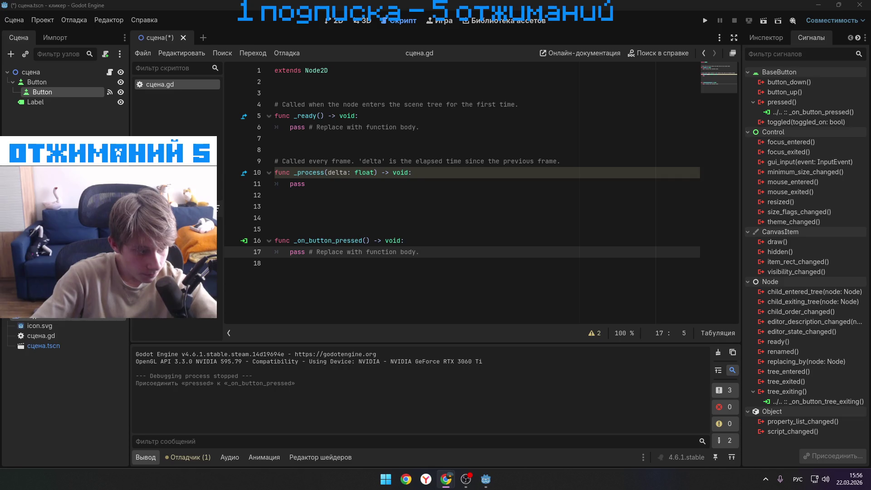
{"action": "left_click", "coordinate": [305, 251]}
{"action": "key", "text": "BackSpace"}
{"action": "key", "text": "BackSpace"}
{"action": "key", "text": "BackSpace"}
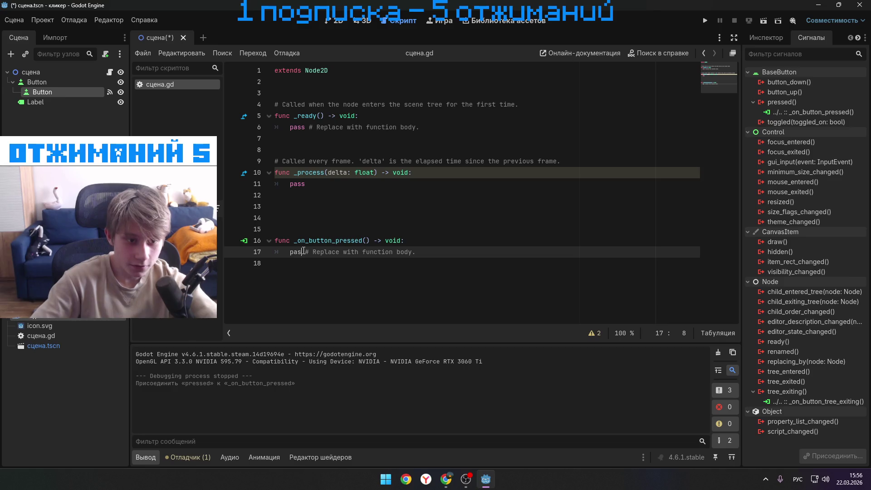
{"action": "key", "text": "BackSpace"}
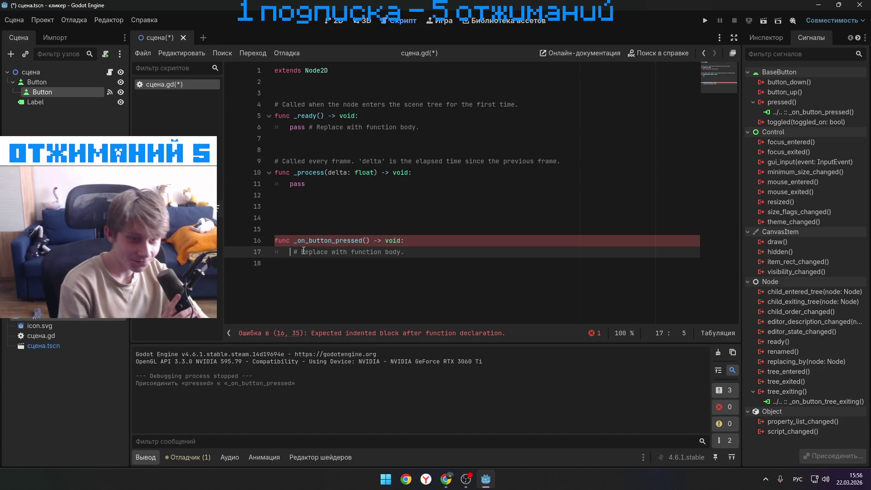
{"action": "type", "text": "get_tree().quit()"}
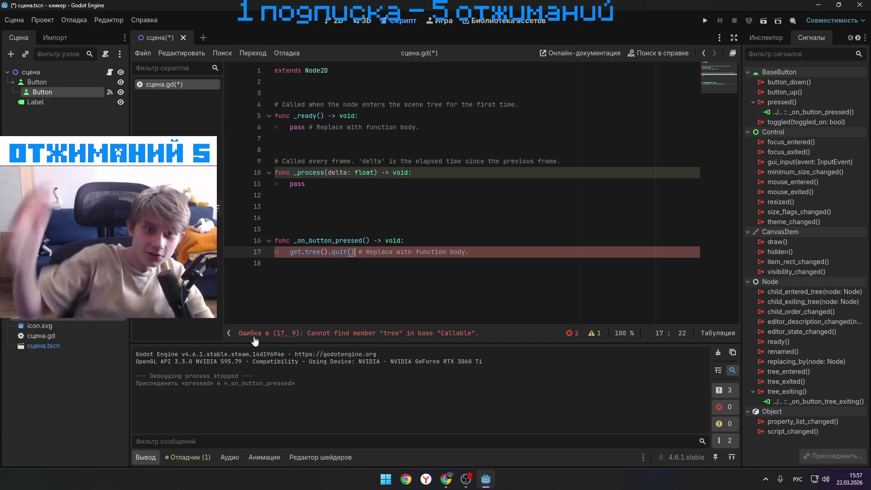
{"action": "left_click", "coordinate": [334, 21]}
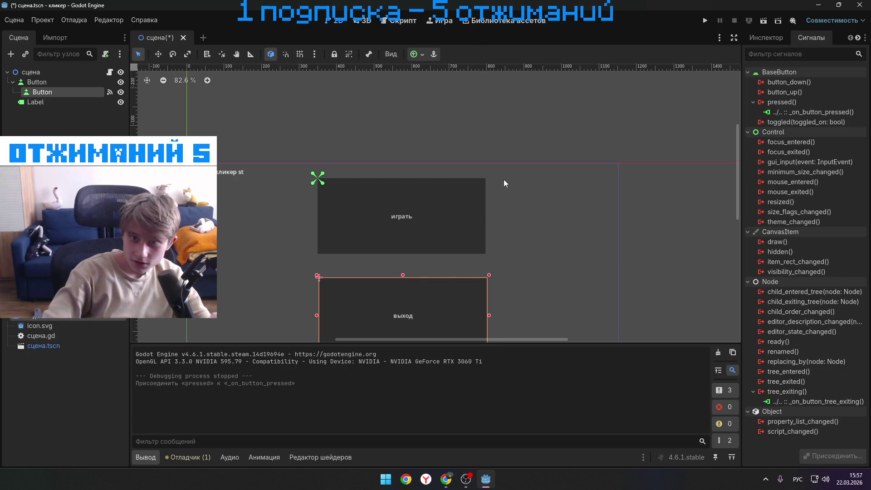
- Test-run the game, check the line 17 'Cannot find member tree' error, then close the game window
{"action": "left_click", "coordinate": [704, 21]}
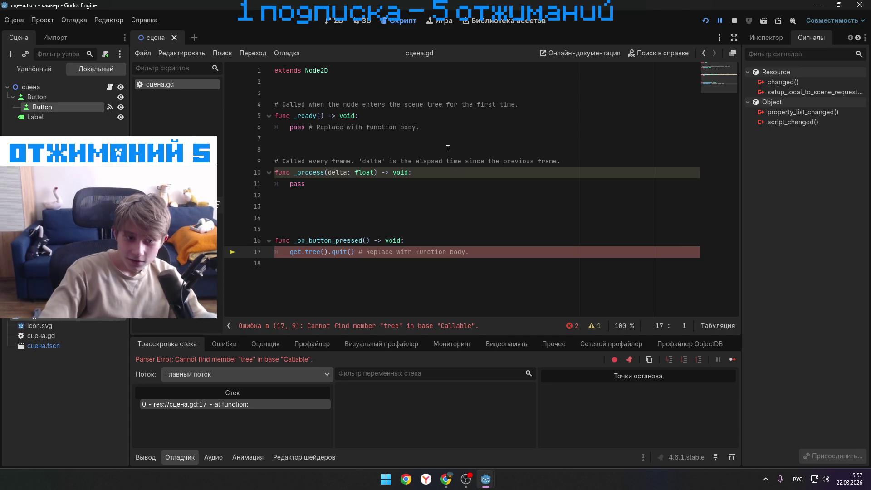
{"action": "left_click", "coordinate": [289, 252]}
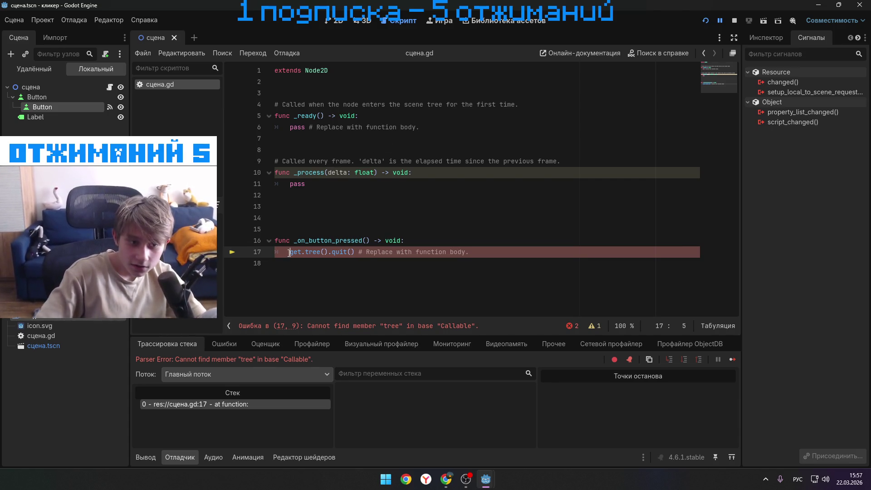
{"action": "key", "text": "BackSpace"}
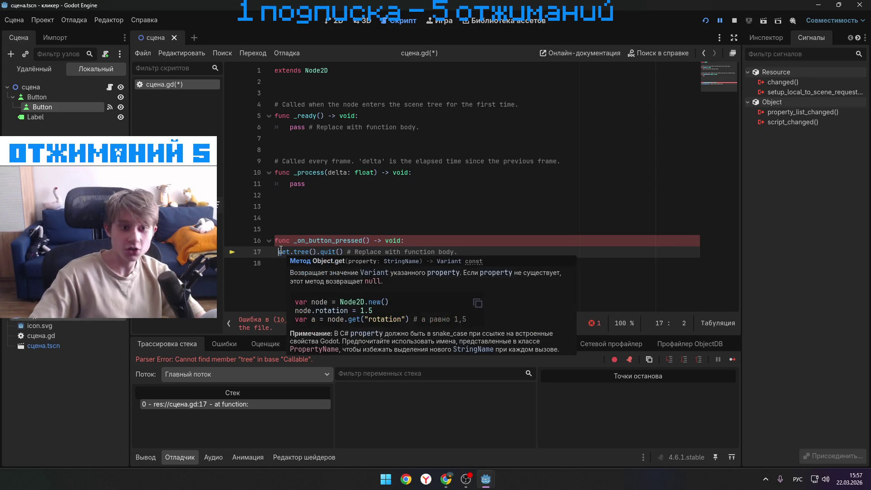
{"action": "key", "text": "ctrl+z"}
{"action": "key", "text": "ctrl+z"}
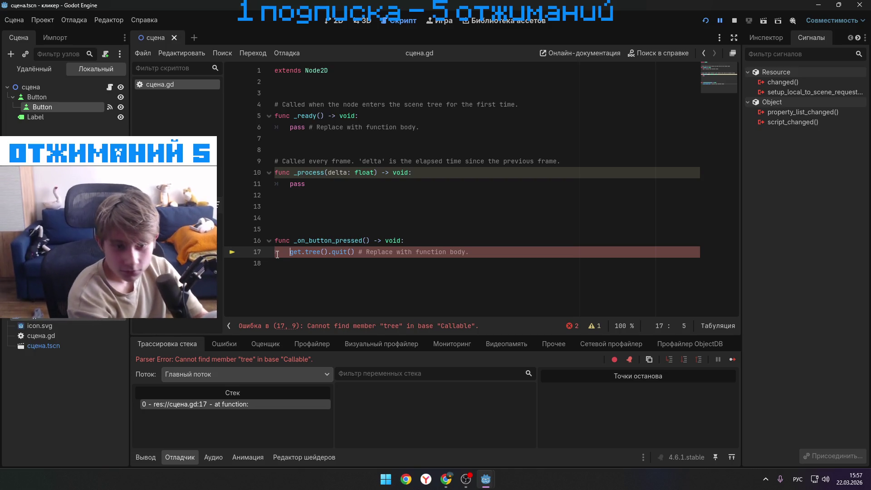
{"action": "left_click", "coordinate": [719, 25]}
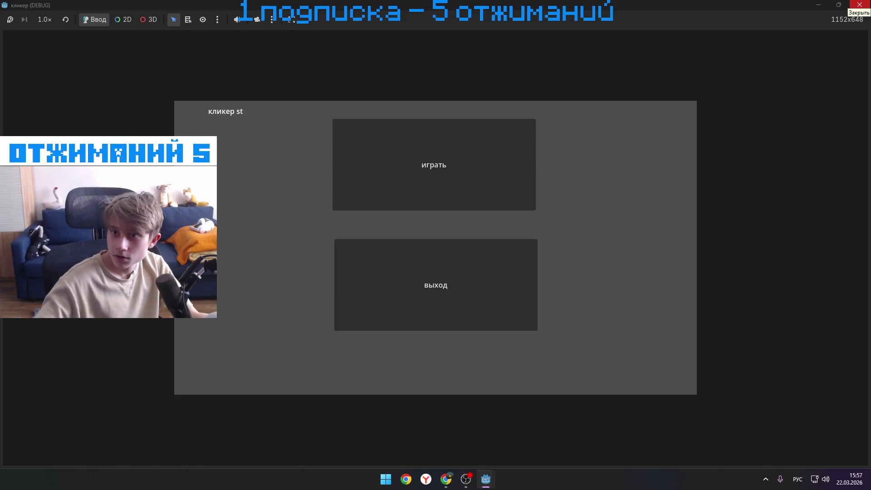
{"action": "left_click", "coordinate": [859, 5]}
{"action": "left_click", "coordinate": [365, 251]}
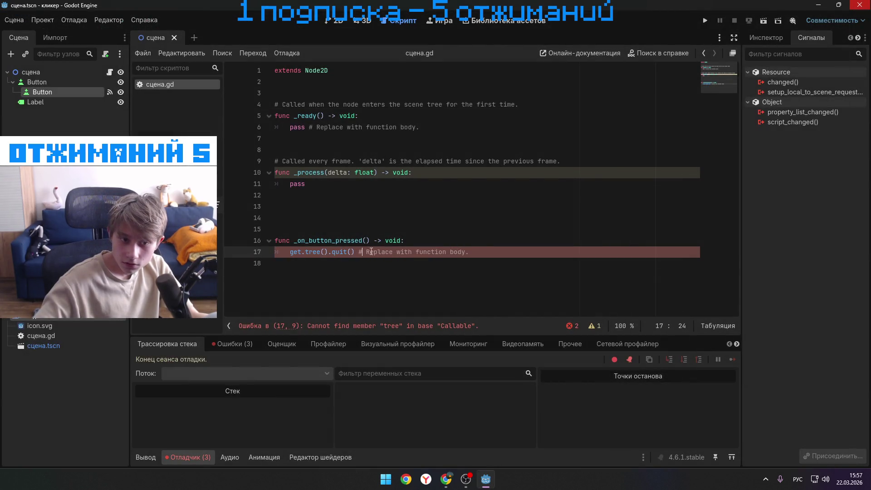
- Delete the placeholder comment and the get.tree().quit() call from line 17
{"action": "left_click_drag", "start_coordinate": [472, 252], "coordinate": [356, 251]}
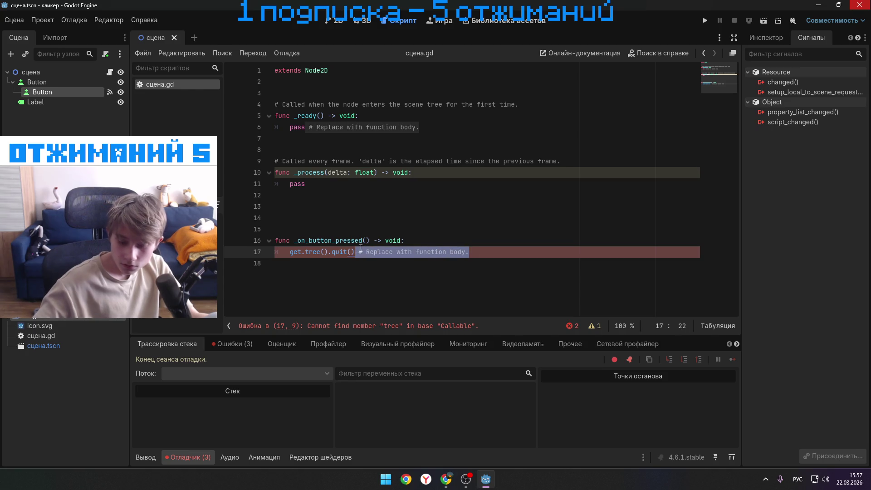
{"action": "key", "text": "BackSpace"}
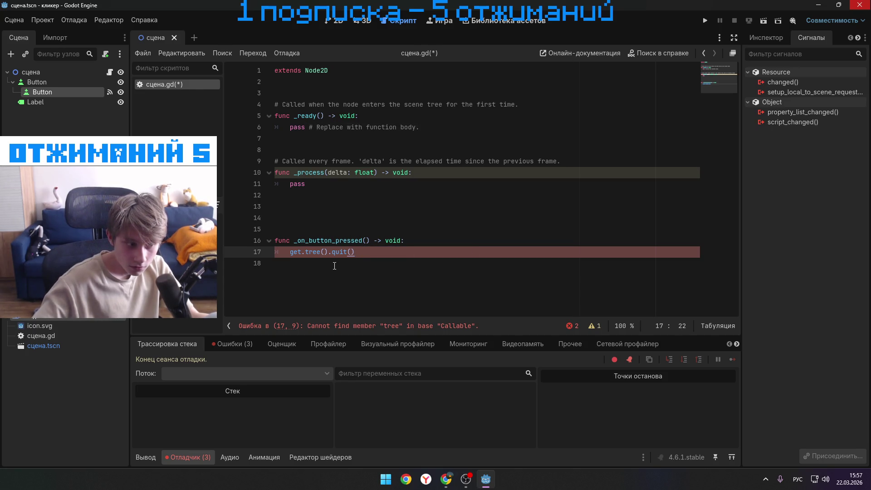
{"action": "left_click_drag", "start_coordinate": [360, 255], "coordinate": [290, 253]}
{"action": "key", "text": "ctrl+c"}
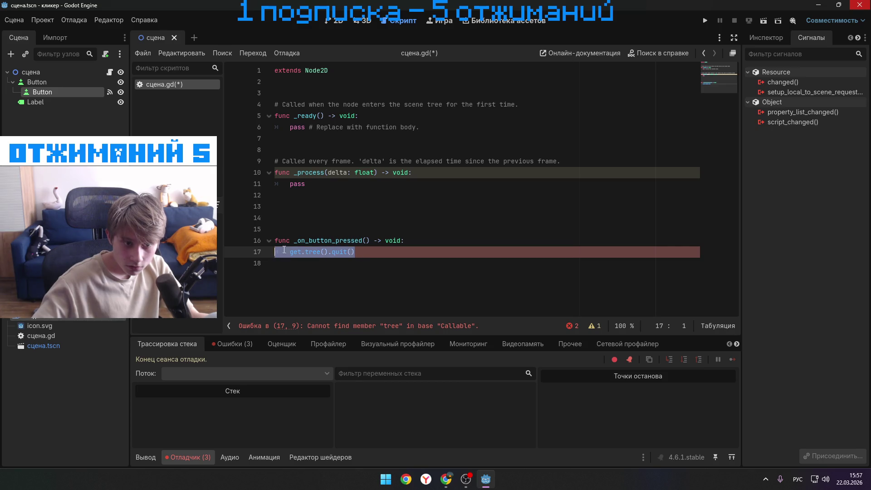
{"action": "key", "text": "BackSpace"}
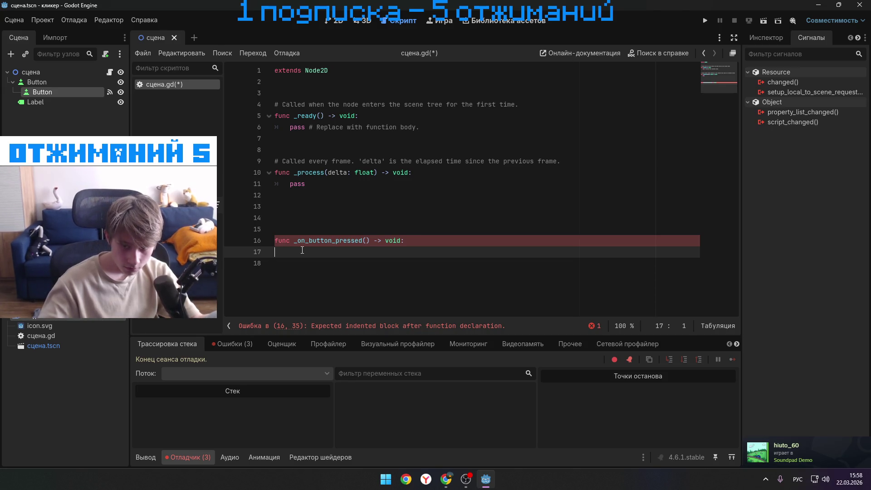
- Put get.tree().quit() after the function header on line 16, then open File Explorer at ВИДЕО
{"action": "key", "text": "BackSpace"}
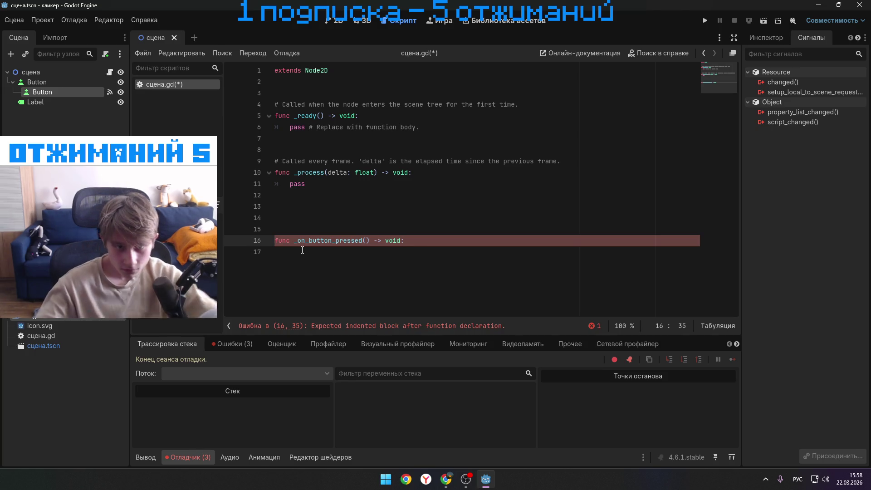
{"action": "type", "text": " get.tree().quit()"}
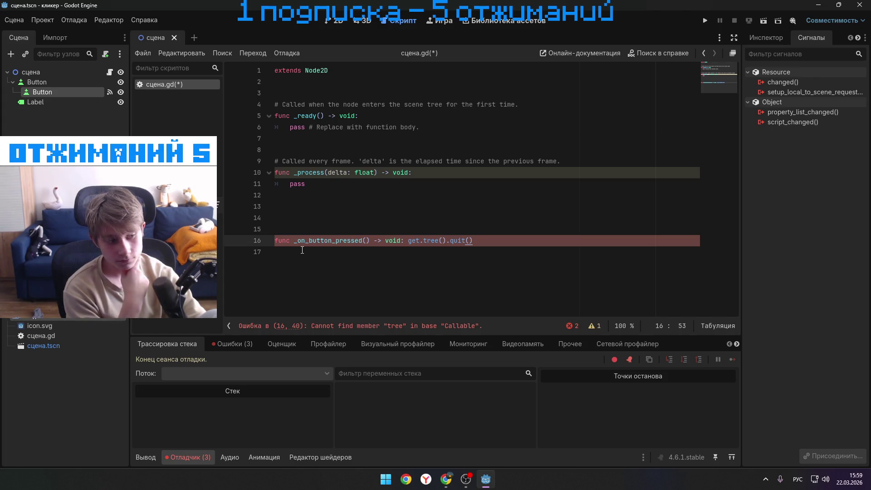
{"action": "key", "text": "Return"}
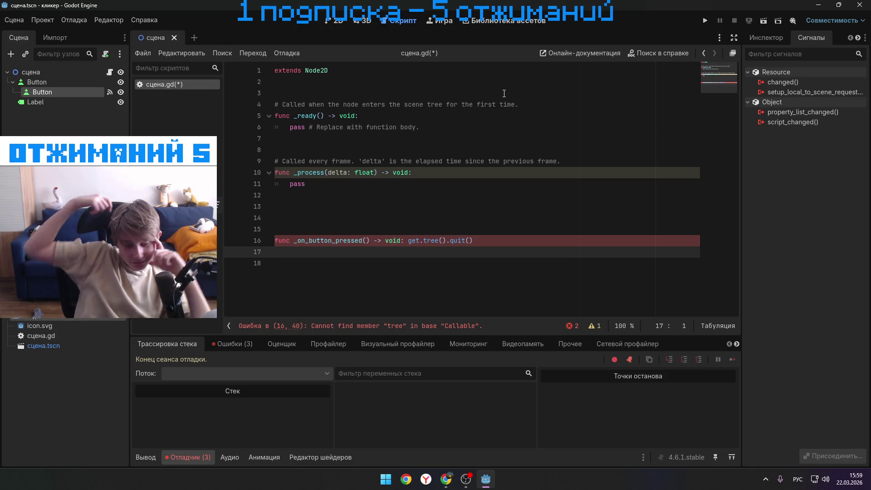
{"action": "key", "text": "alt+Tab"}
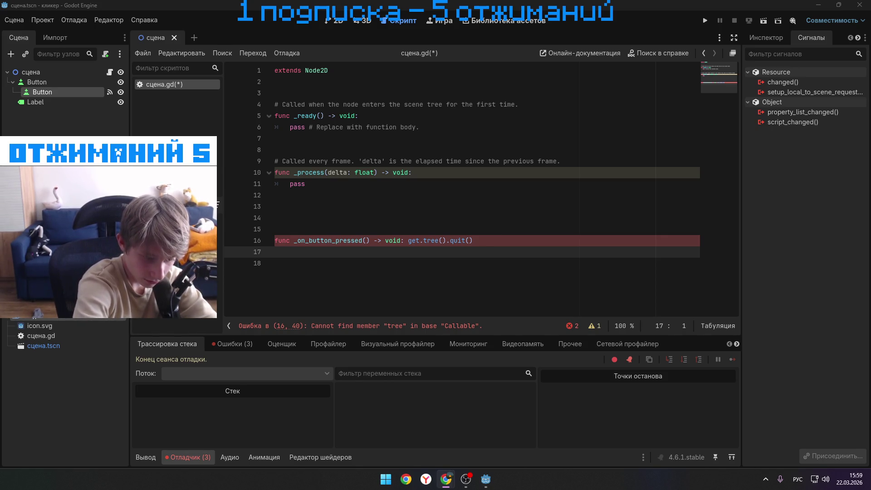
{"action": "key", "text": "super+e"}
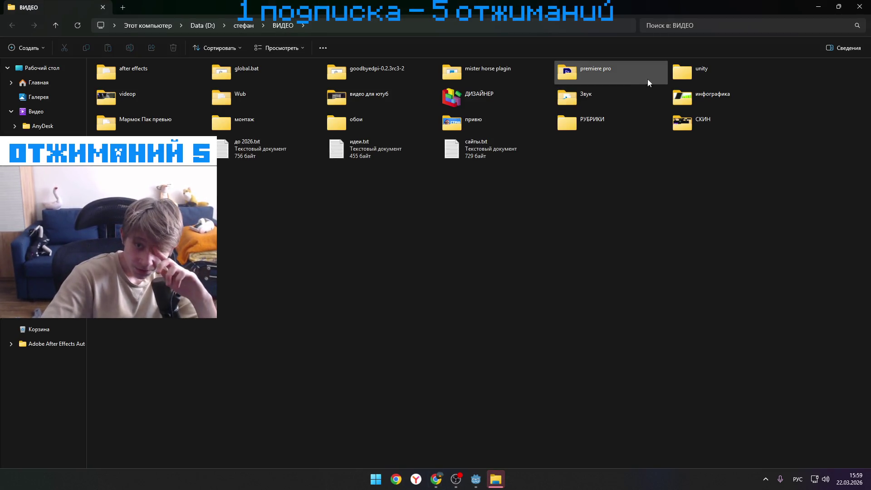
- Browse the ВИДЕО folders with the arrow keys and open the videop folder
{"action": "key", "text": "Right"}
{"action": "key", "text": "Right"}
{"action": "key", "text": "Right"}
{"action": "key", "text": "Right"}
{"action": "key", "text": "Down"}
{"action": "key", "text": "Down"}
{"action": "key", "text": "Left"}
{"action": "key", "text": "Up"}
{"action": "key", "text": "Left"}
{"action": "key", "text": "Down"}
{"action": "key", "text": "Left"}
{"action": "key", "text": "Up"}
{"action": "key", "text": "Left"}
{"action": "key", "text": "Down"}
{"action": "key", "text": "Left"}
{"action": "key", "text": "Up"}
{"action": "key", "text": "Down"}
{"action": "key", "text": "Up"}
{"action": "key", "text": "Return"}
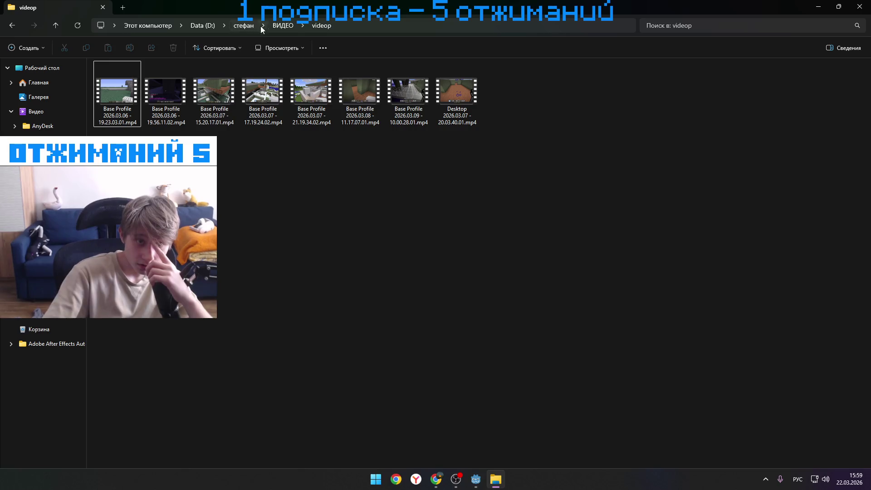
- Run general (ALT).bat from ВИДЕО\яф, approve the security warning, and close Explorer
{"action": "left_click", "coordinate": [285, 27]}
{"action": "key", "text": "Down"}
{"action": "key", "text": "Down"}
{"action": "key", "text": "Return"}
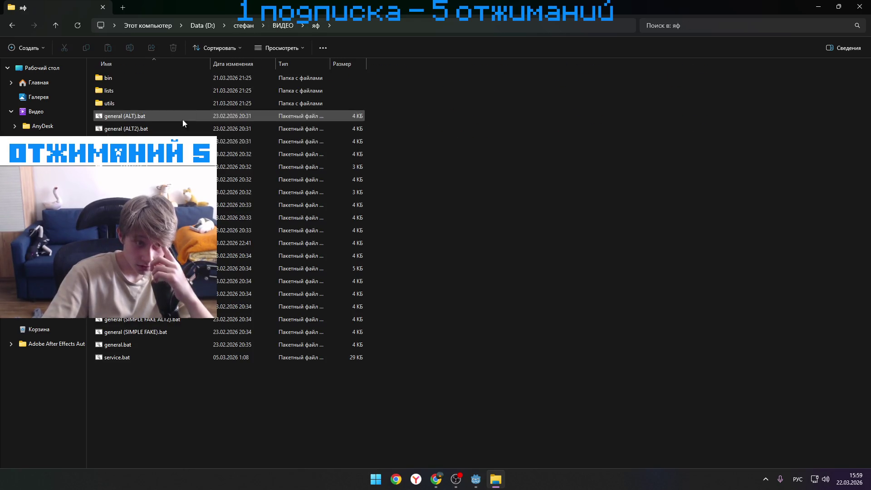
{"action": "key", "text": "Return"}
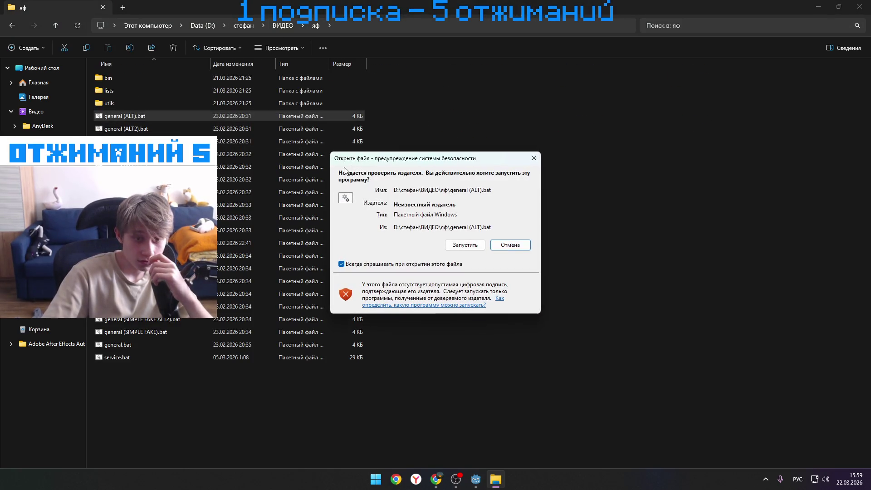
{"action": "left_click", "coordinate": [463, 244]}
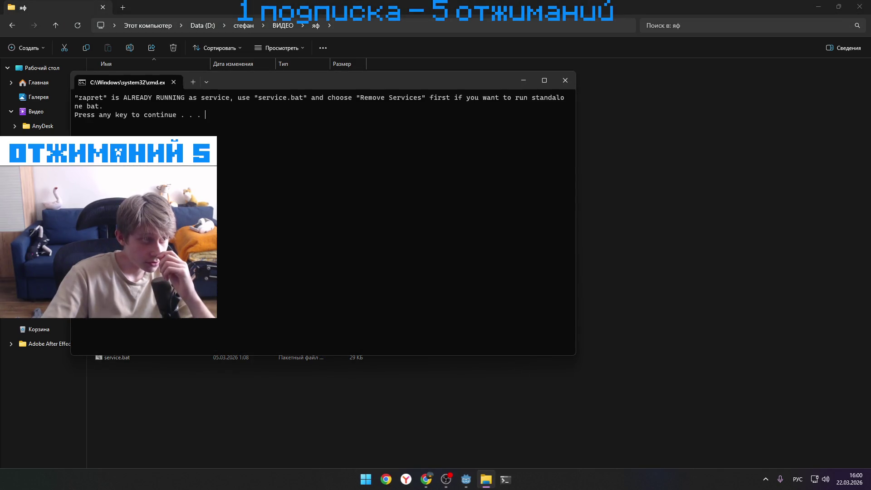
{"action": "key", "text": "Return"}
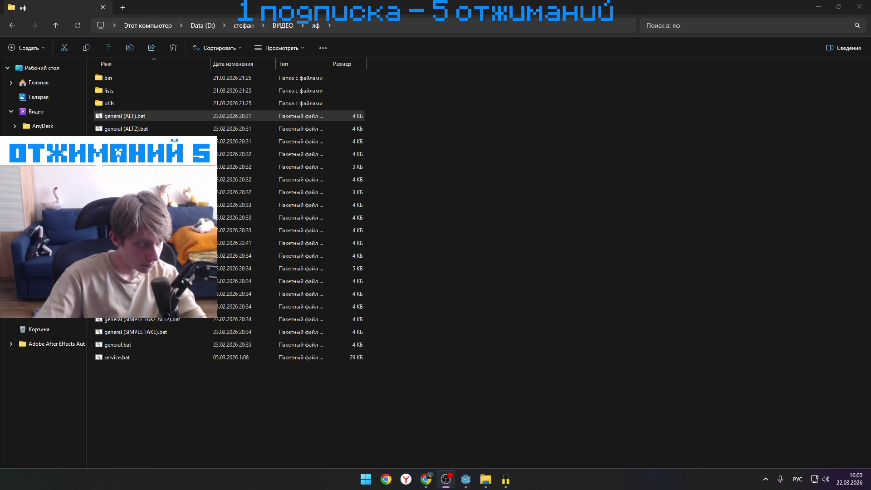
{"action": "key", "text": "alt+Tab"}
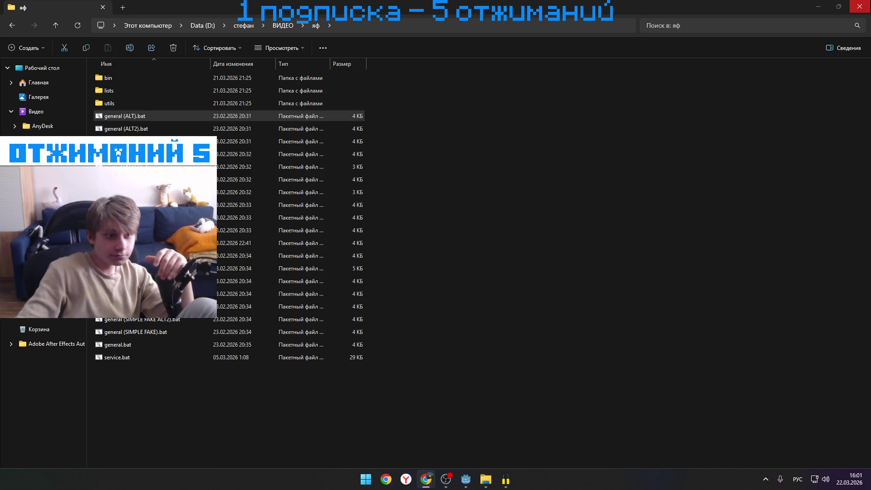
{"action": "left_click", "coordinate": [859, 7]}
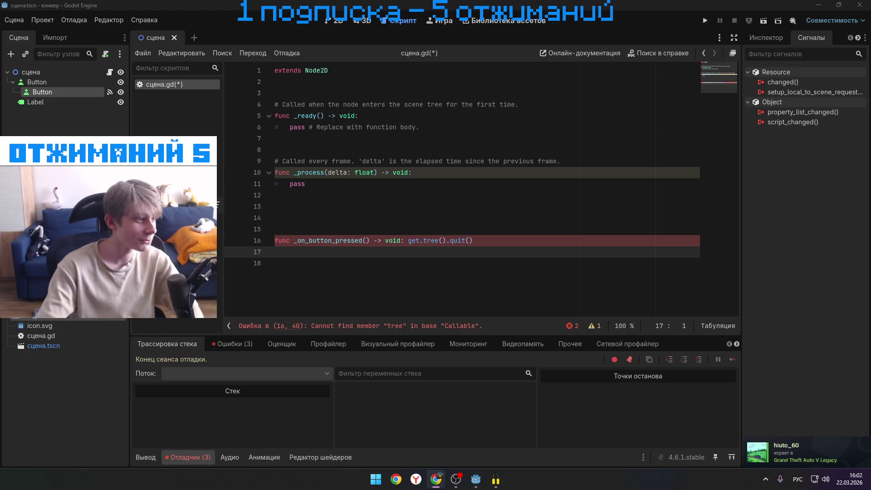
{"action": "key", "text": "alt+Tab"}
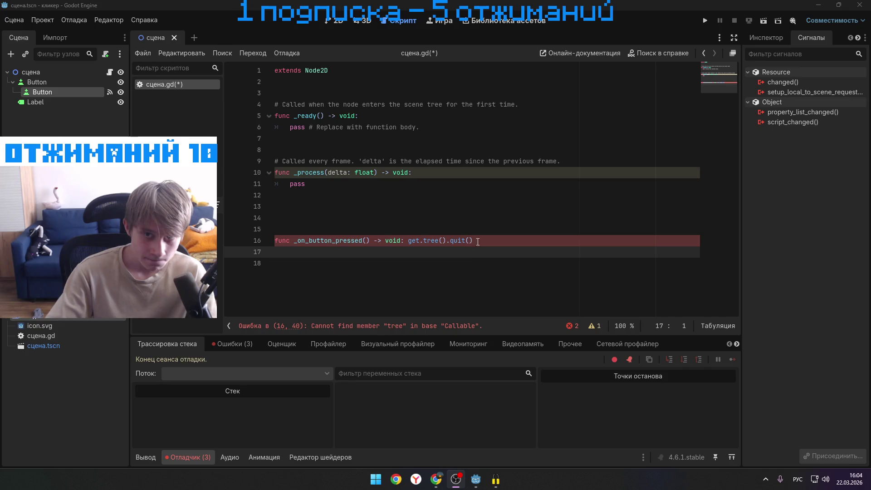
- Run the project, read the 'Cannot find member tree' parser error, and select the code on line 16
{"action": "left_click", "coordinate": [703, 21]}
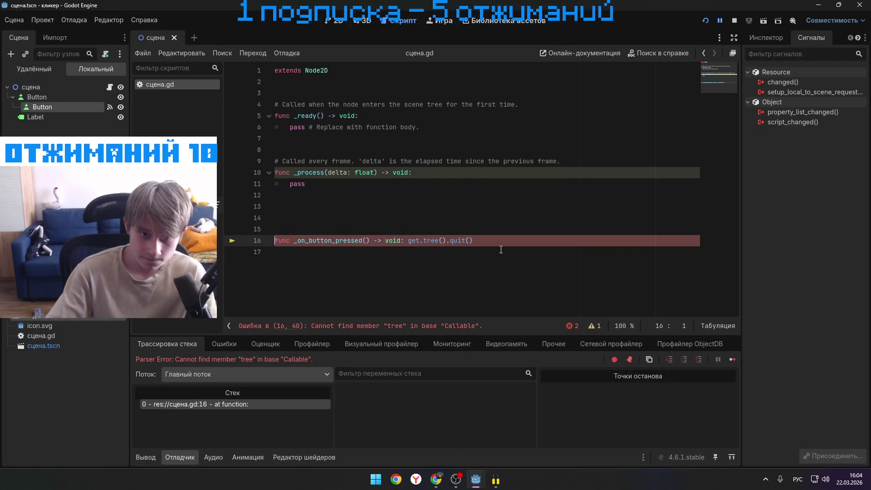
{"action": "mouse_move", "coordinate": [445, 467]}
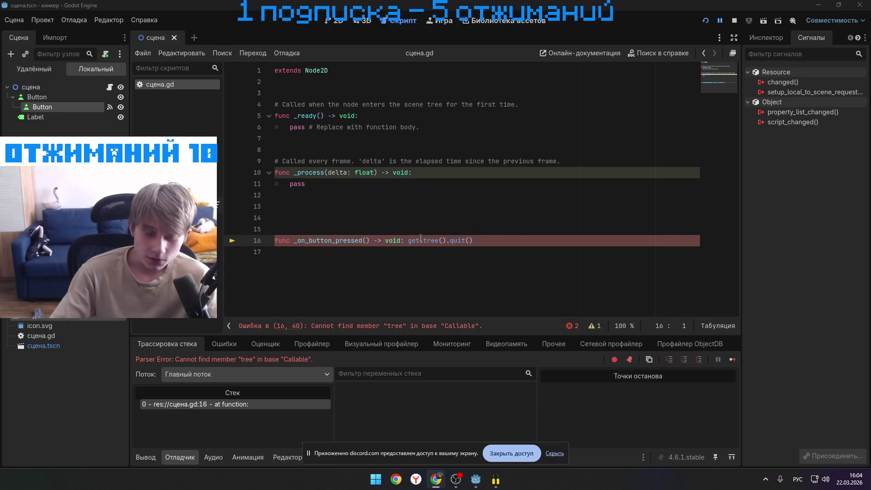
{"action": "left_click_drag", "start_coordinate": [501, 240], "coordinate": [302, 227]}
{"action": "mouse_move", "coordinate": [472, 241]}
{"action": "left_mouse_down"}
{"action": "mouse_move", "coordinate": [377, 240]}
{"action": "mouse_move", "coordinate": [472, 240]}
{"action": "mouse_move", "coordinate": [408, 241]}
{"action": "left_mouse_up"}
- Move the quit call off line 16 onto its own indented line inside _on_button_pressed
{"action": "key", "text": "BackSpace"}
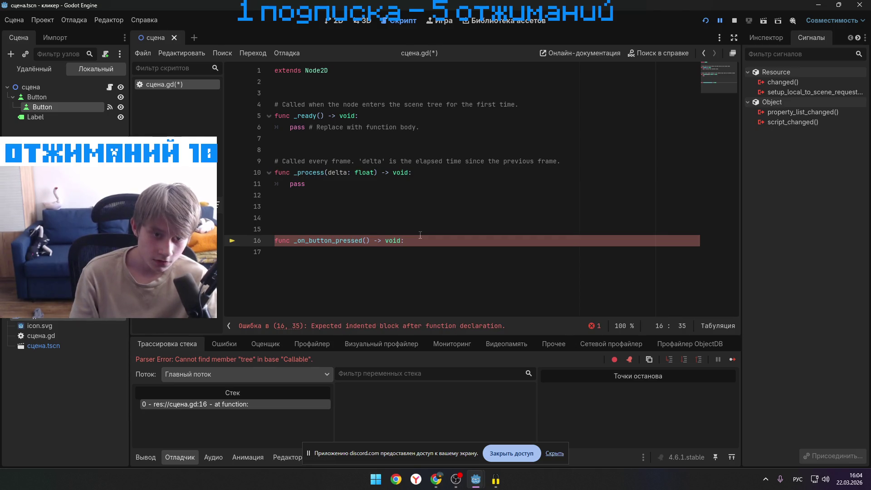
{"action": "key", "text": "Return"}
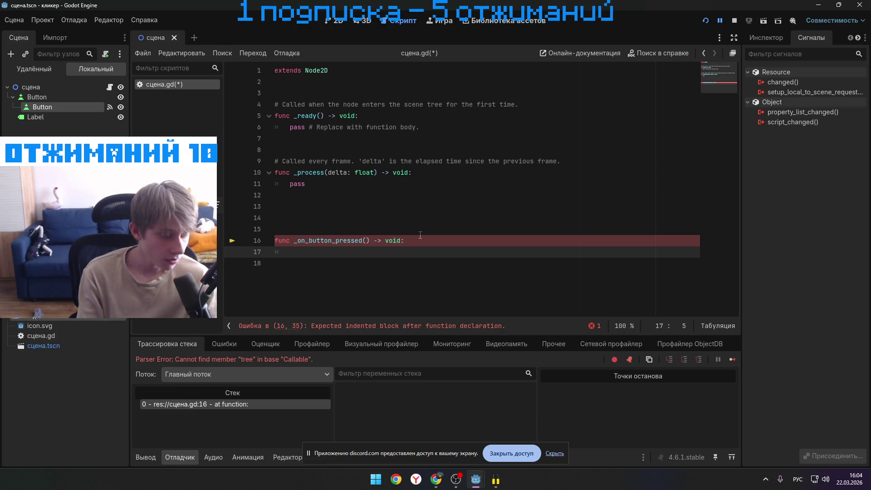
{"action": "key", "text": "ctrl+v"}
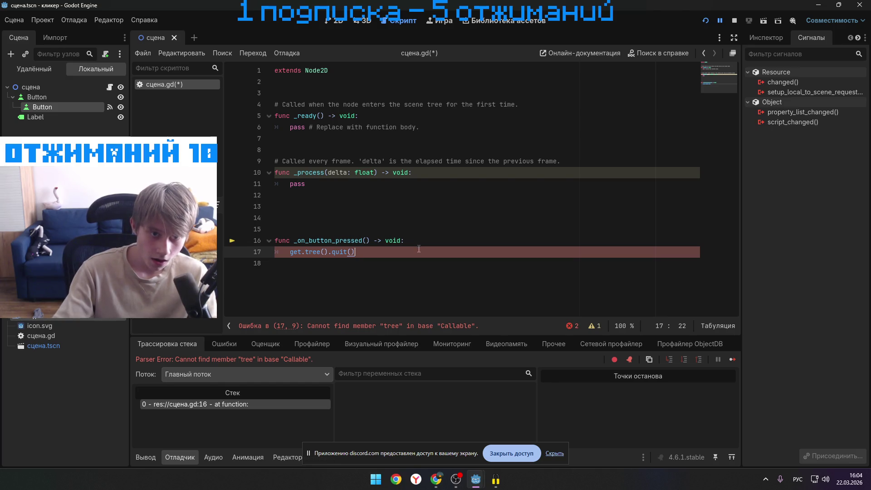
{"action": "left_click", "coordinate": [419, 242]}
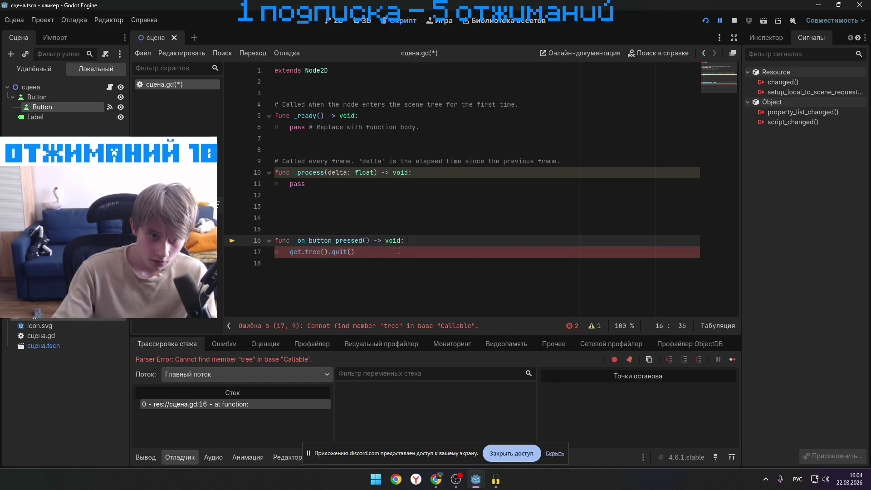
{"action": "left_click", "coordinate": [434, 248]}
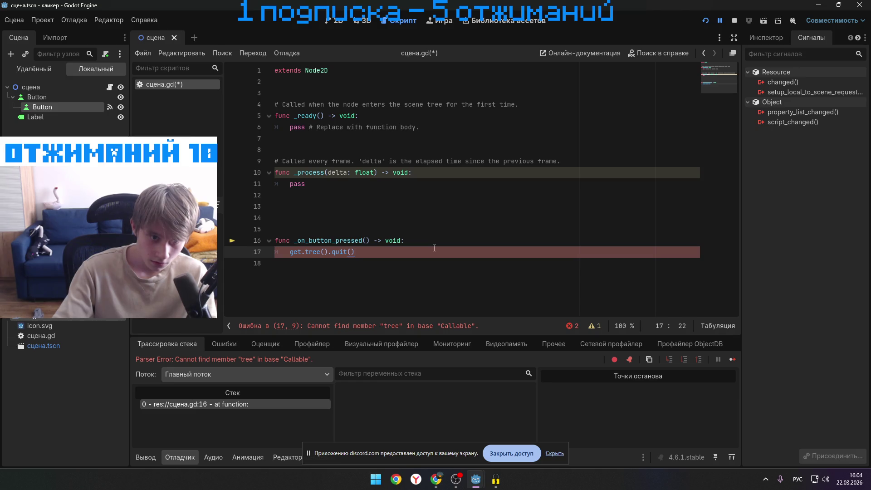
{"action": "left_click", "coordinate": [420, 241]}
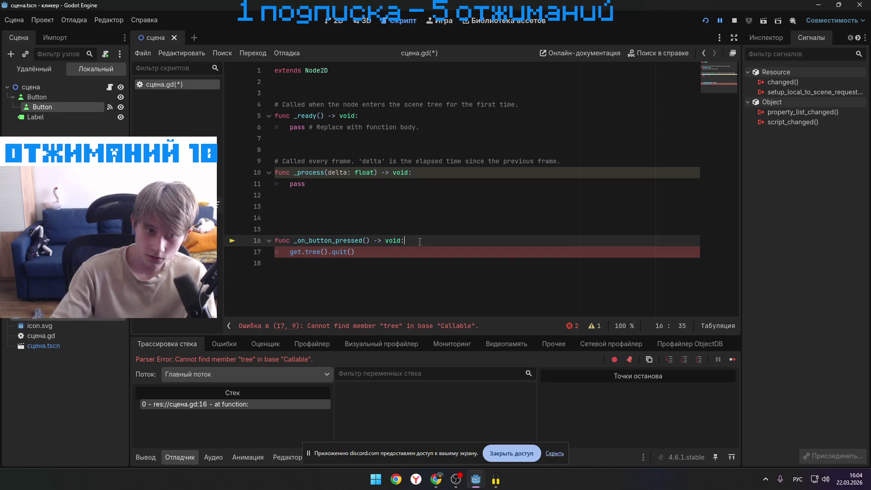
{"action": "left_click", "coordinate": [416, 249]}
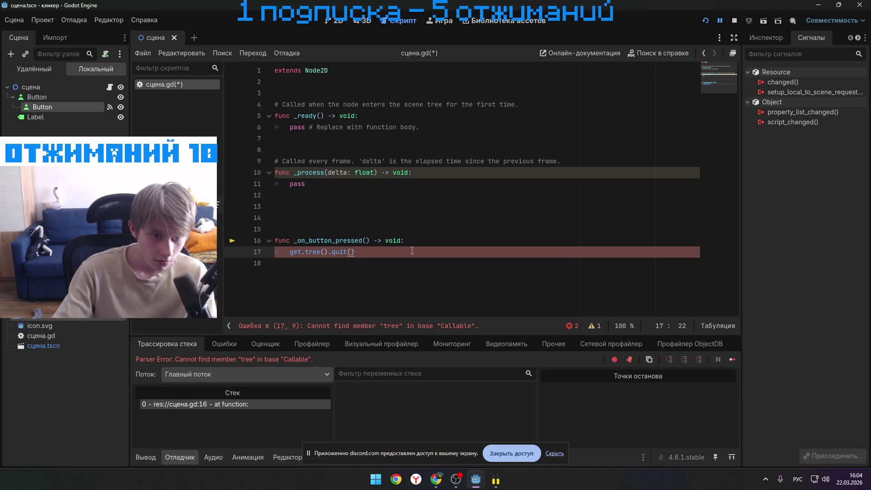
{"action": "left_click", "coordinate": [398, 264]}
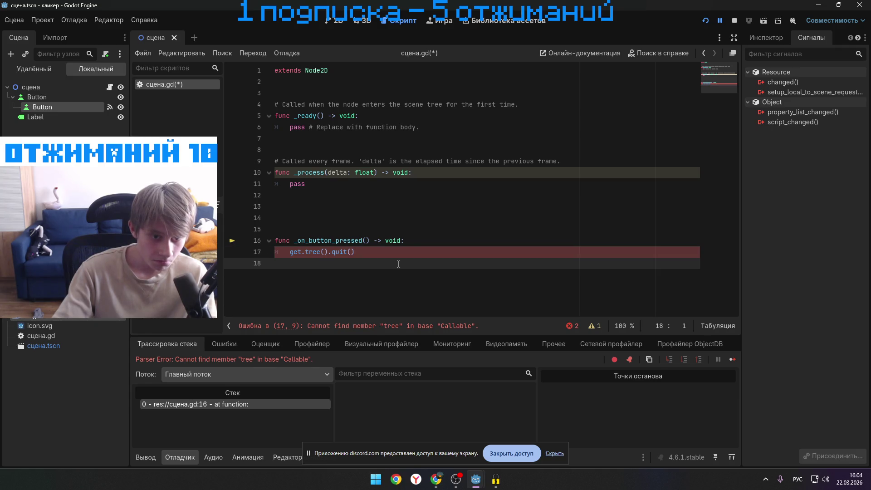
- Replace the broken line 17 with a freshly typed get.tree().quit() on a new indented line
{"action": "mouse_move", "coordinate": [418, 247]}
{"action": "left_mouse_down"}
{"action": "mouse_move", "coordinate": [403, 245]}
{"action": "mouse_move", "coordinate": [399, 232]}
{"action": "mouse_move", "coordinate": [412, 239]}
{"action": "left_mouse_up"}
{"action": "type", "text": "c"}
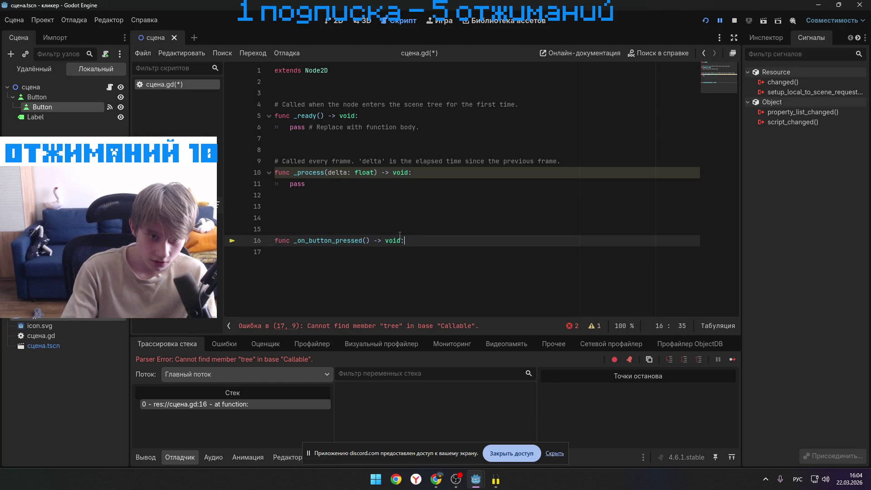
{"action": "key", "text": "BackSpace"}
{"action": "key", "text": "BackSpace"}
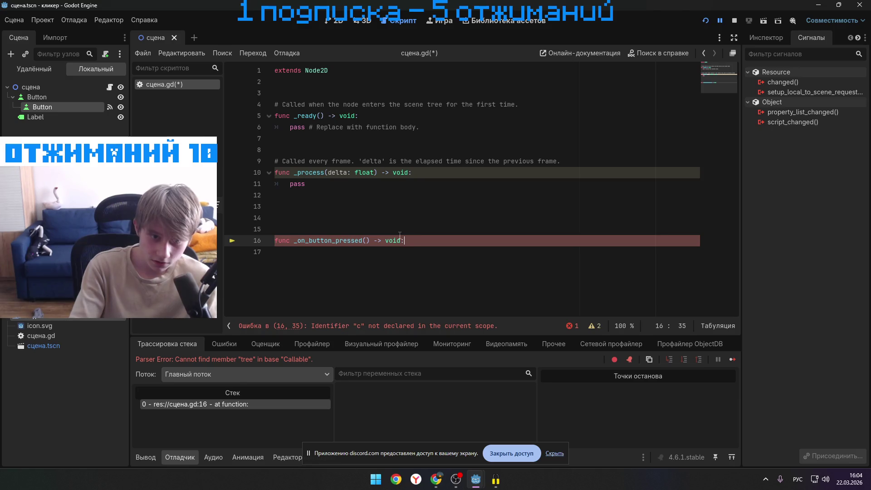
{"action": "key", "text": "Return"}
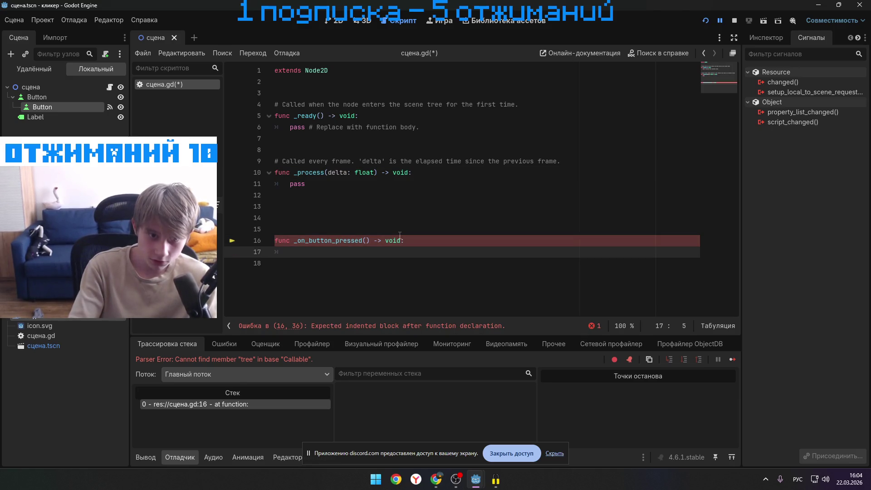
{"action": "type", "text": "get.tree().quit()"}
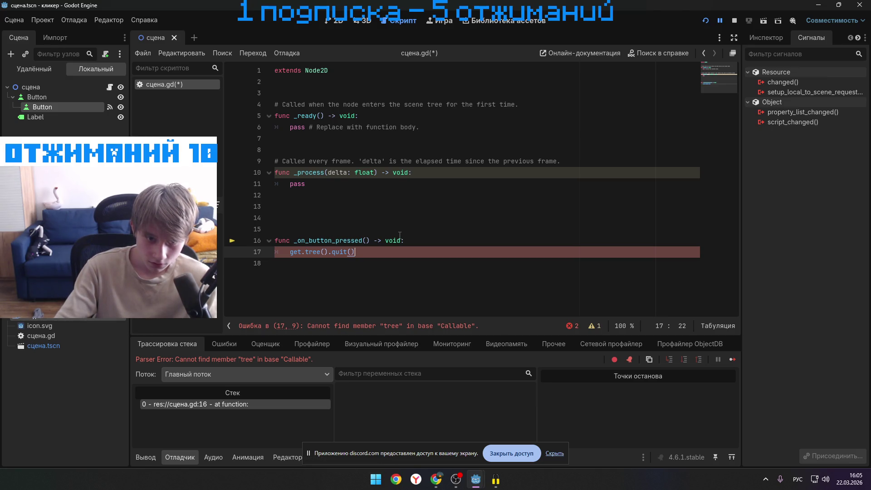
- Correct the call to get_tree().quit() and stop the debug session
{"action": "left_click", "coordinate": [484, 271]}
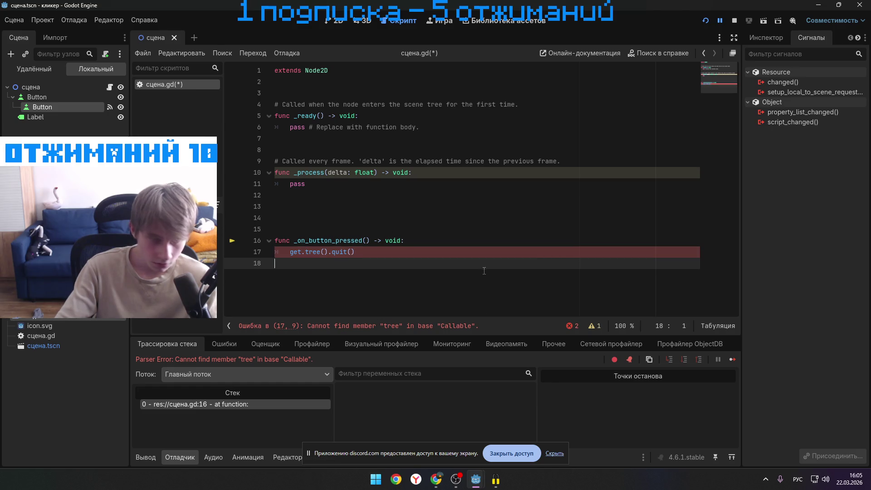
{"action": "left_click", "coordinate": [463, 254]}
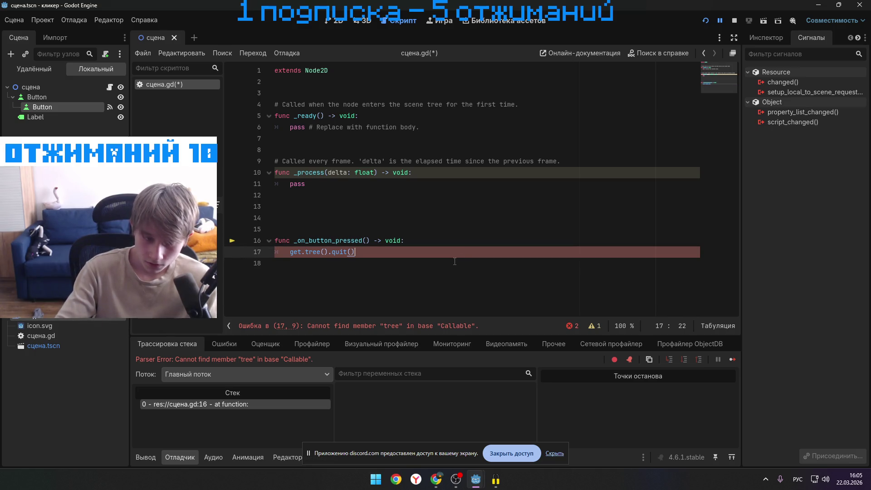
{"action": "left_click", "coordinate": [299, 250]}
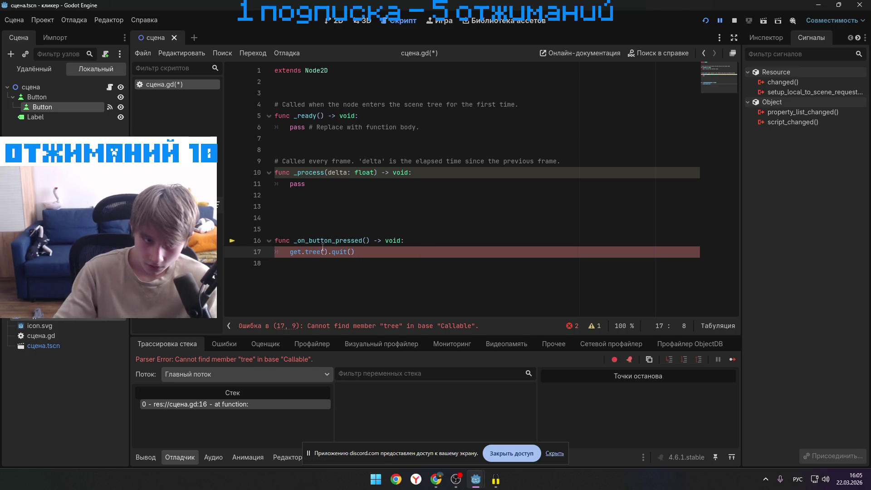
{"action": "key", "text": "BackSpace"}
{"action": "type", "text": "_"}
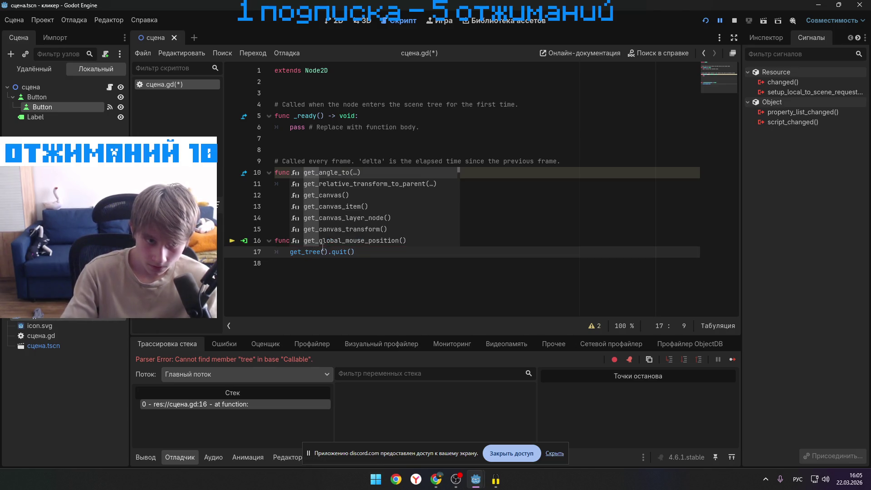
{"action": "left_click", "coordinate": [404, 252]}
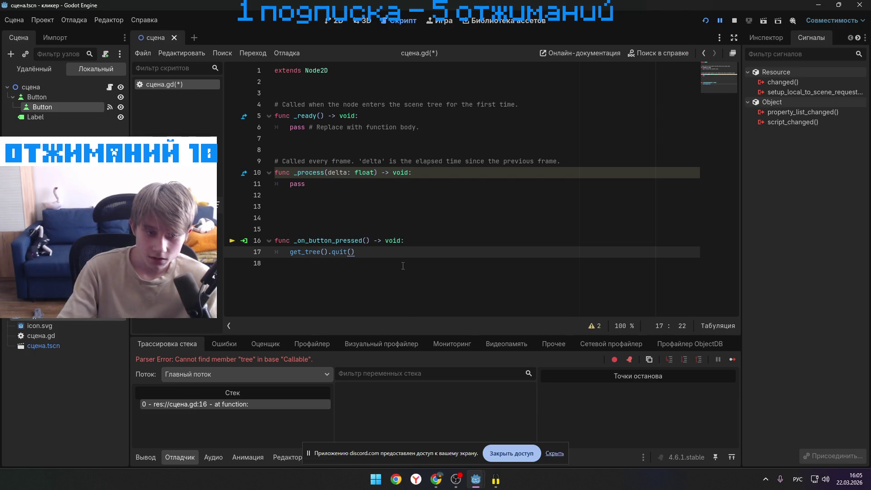
{"action": "left_click", "coordinate": [730, 22]}
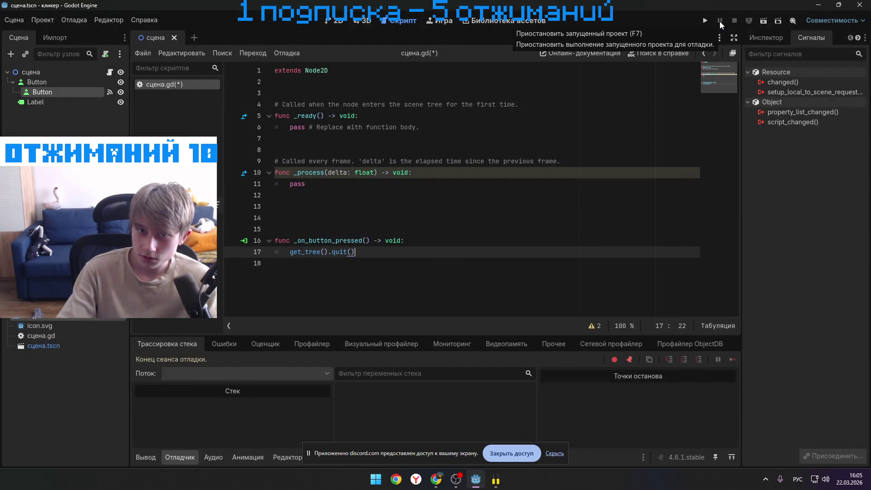
- Run the game four times, quitting it with выход each time, then return to the 2D view
{"action": "left_click", "coordinate": [705, 21]}
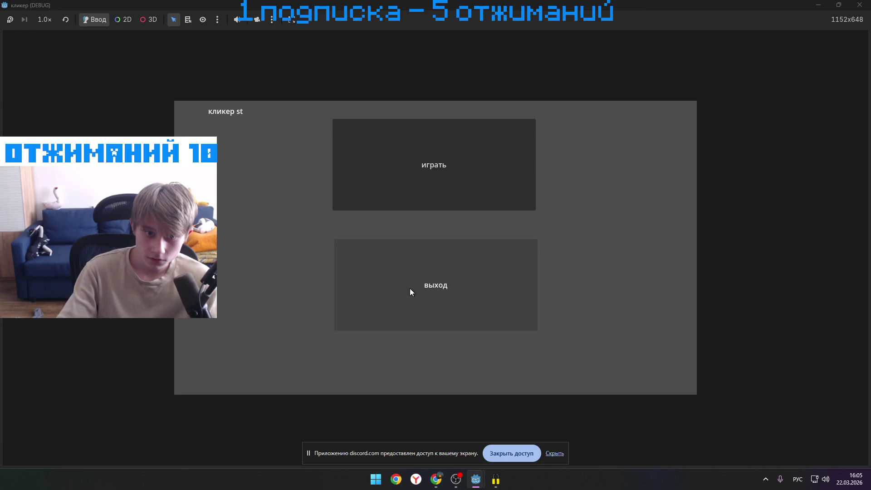
{"action": "left_click", "coordinate": [409, 288]}
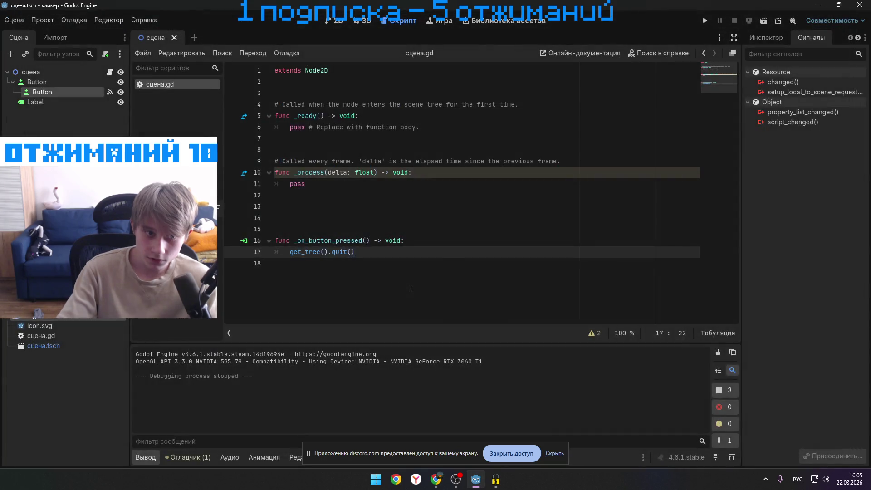
{"action": "left_click", "coordinate": [705, 21]}
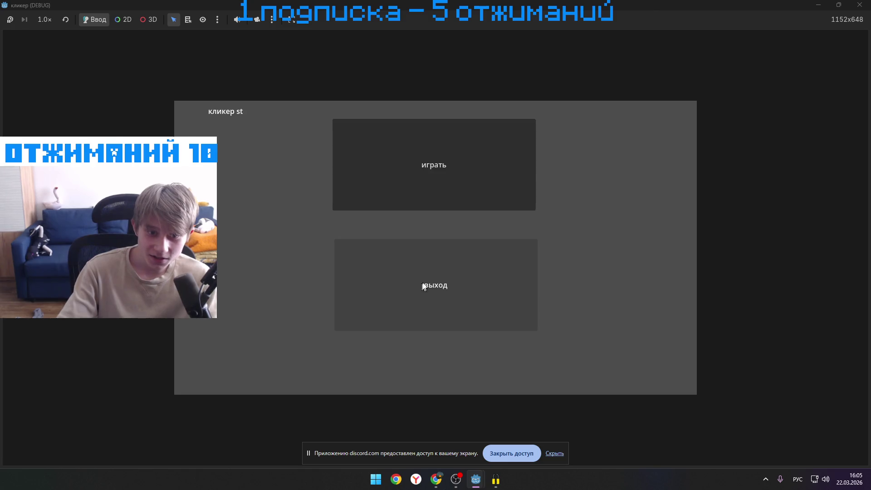
{"action": "left_click", "coordinate": [423, 286]}
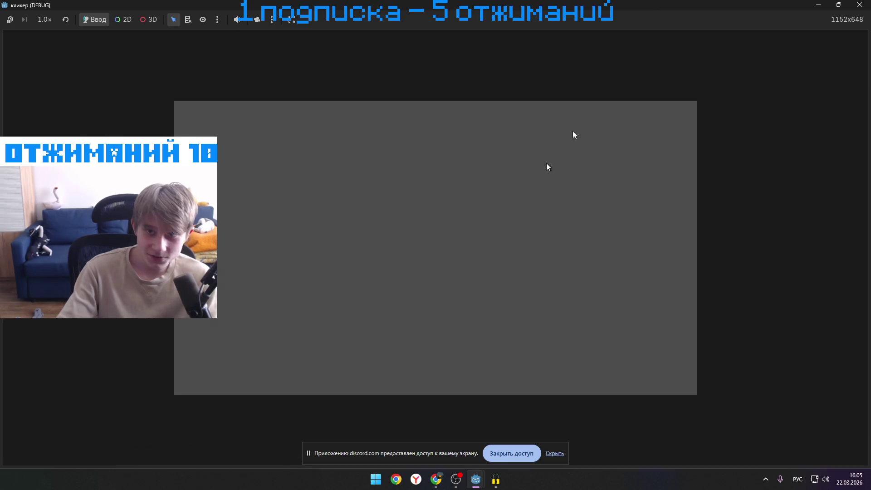
{"action": "key", "text": "F5"}
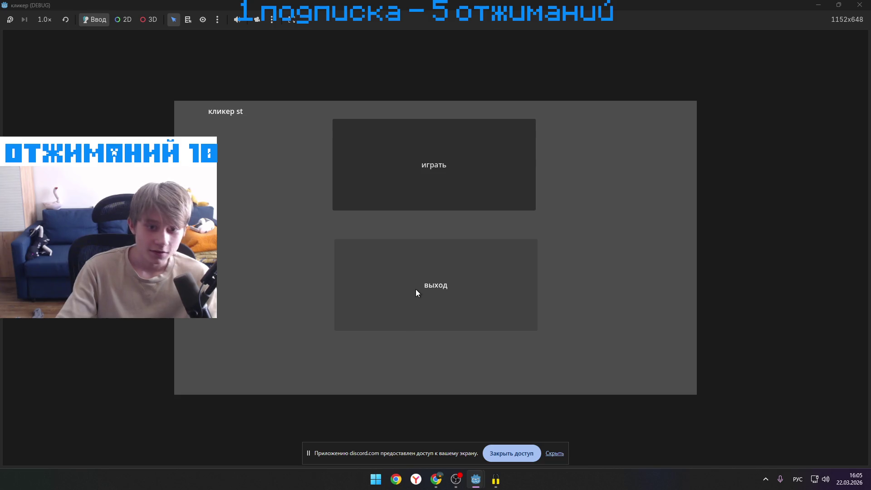
{"action": "left_click", "coordinate": [414, 284]}
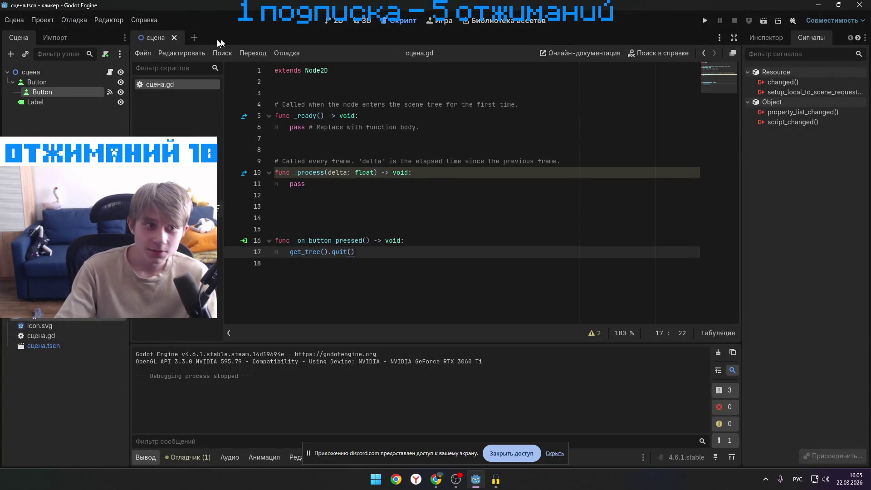
{"action": "key", "text": "F5"}
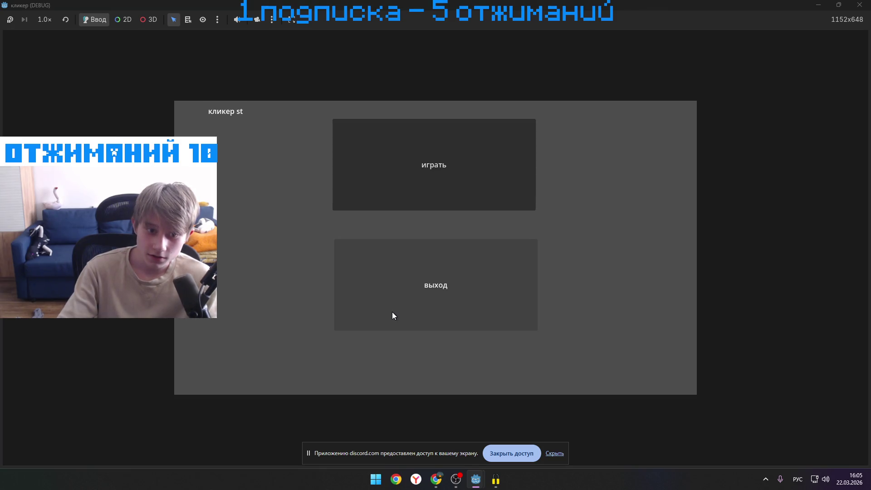
{"action": "left_click", "coordinate": [393, 315]}
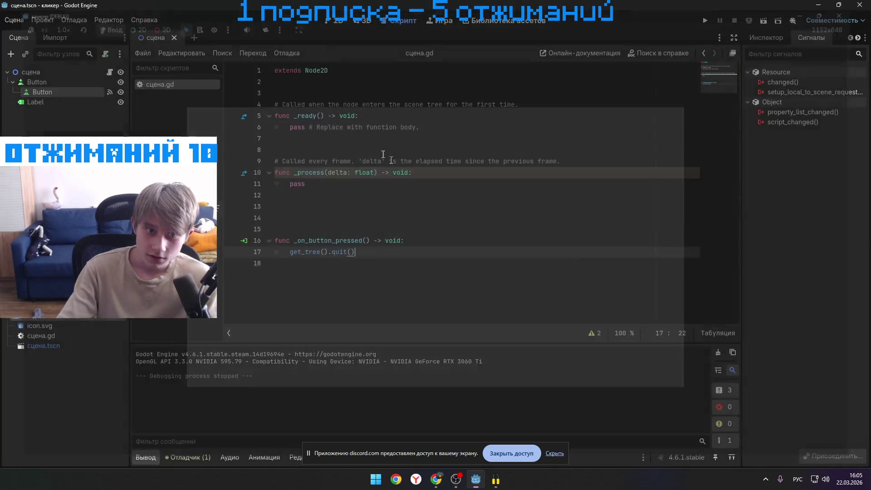
{"action": "left_click", "coordinate": [338, 20]}
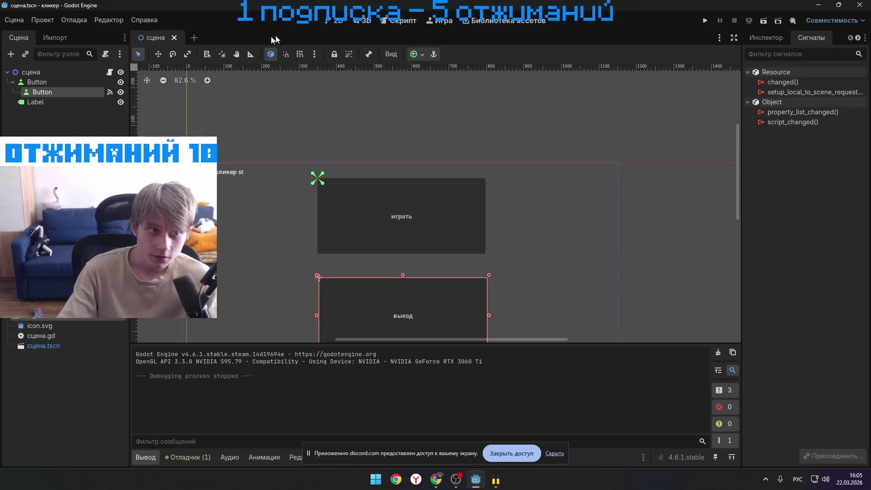
- Start a new scene tab with a 2D Scene (Node2D) root
{"action": "left_click", "coordinate": [369, 220]}
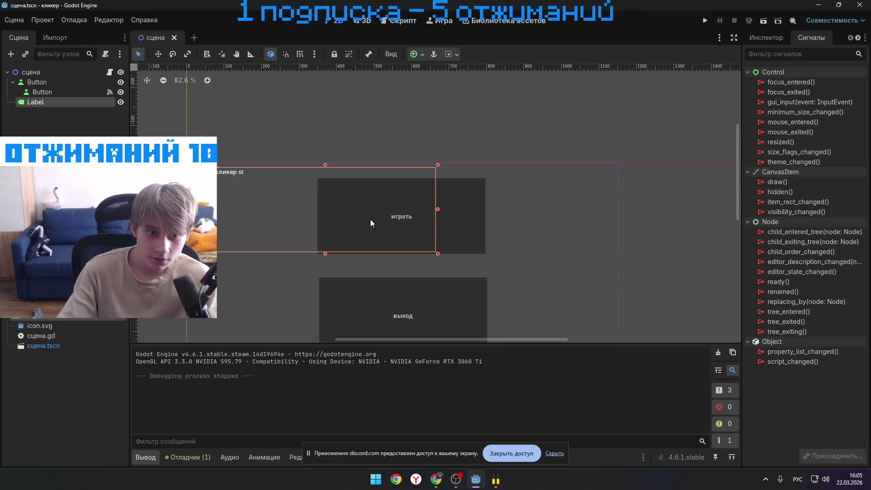
{"action": "left_click", "coordinate": [474, 232]}
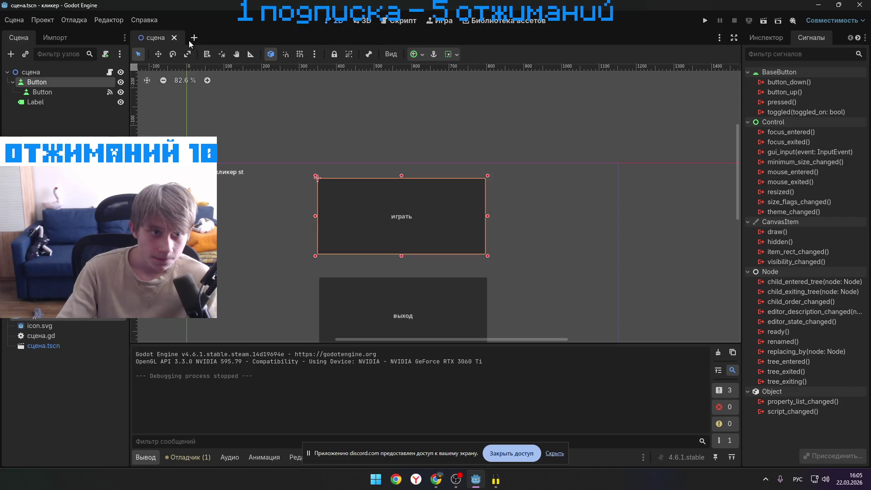
{"action": "right_click", "coordinate": [41, 129]}
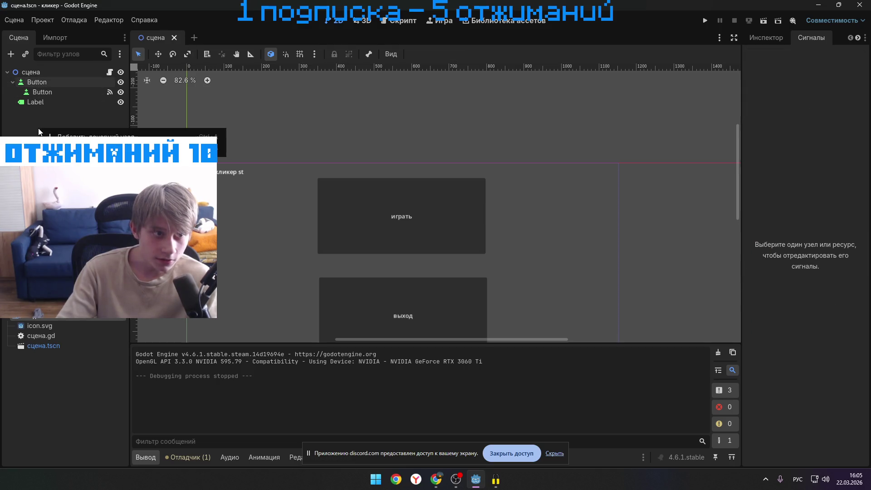
{"action": "left_click", "coordinate": [195, 37]}
{"action": "left_click", "coordinate": [195, 38]}
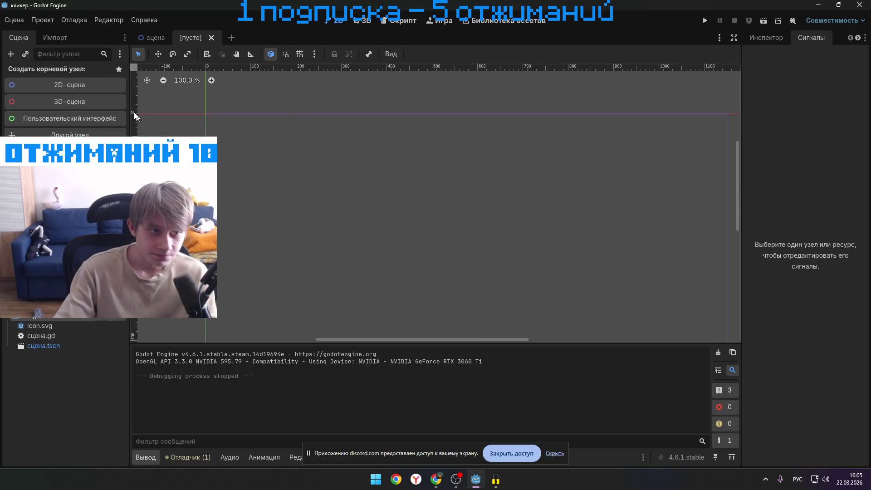
{"action": "left_click", "coordinate": [81, 84]}
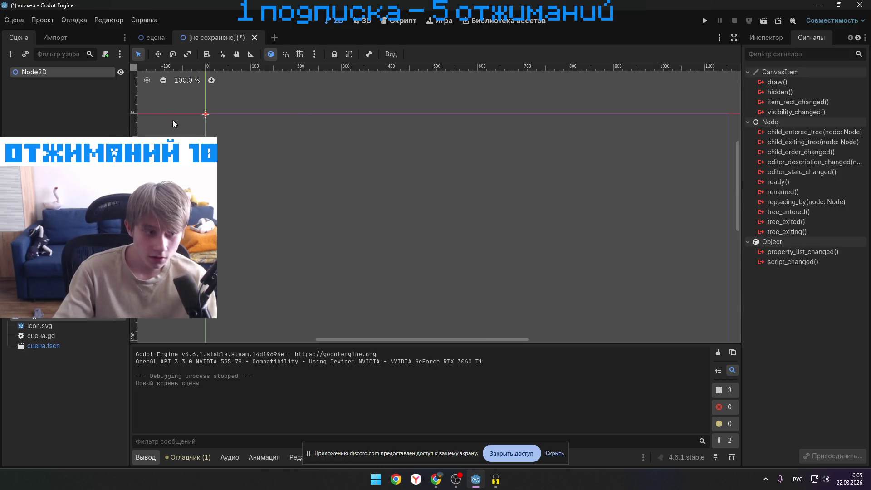
- Add a Label node as a child of Node2D
{"action": "right_click", "coordinate": [69, 83]}
{"action": "left_click", "coordinate": [66, 69]}
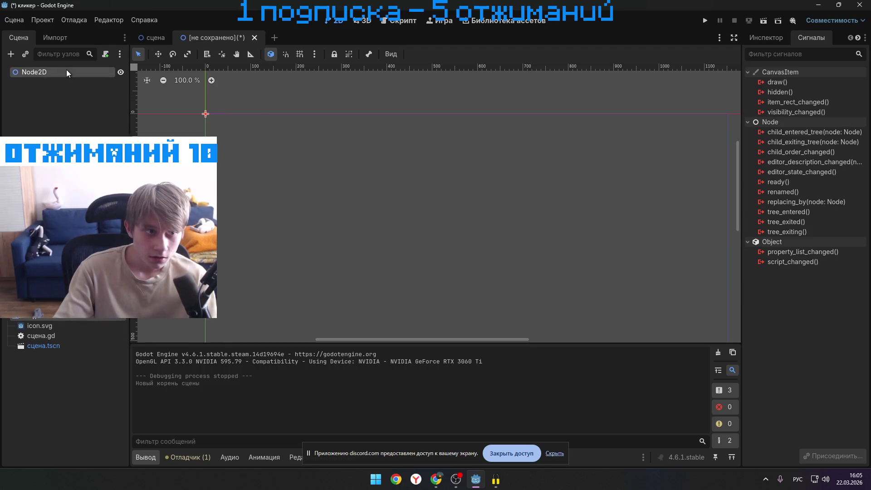
{"action": "right_click", "coordinate": [65, 73]}
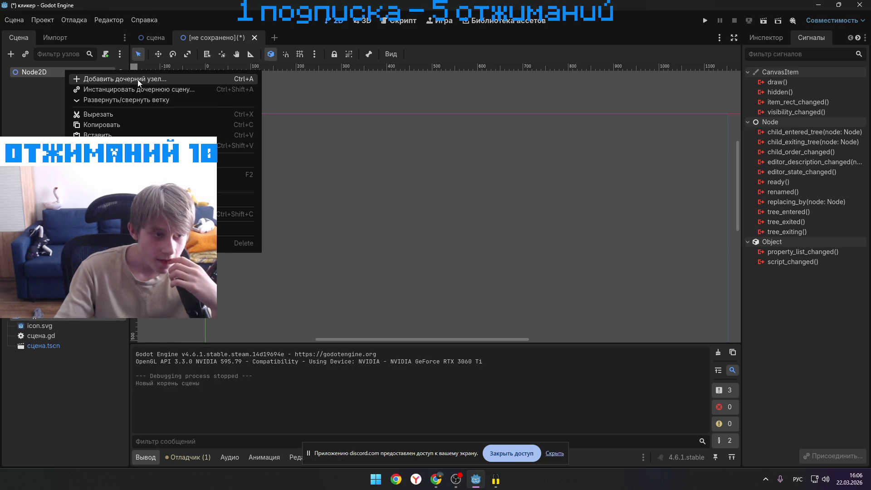
{"action": "left_click", "coordinate": [138, 80]}
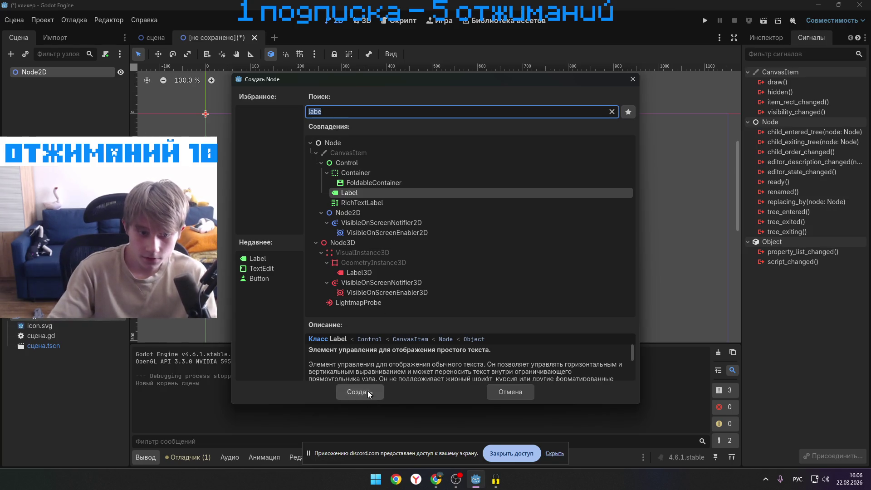
{"action": "left_click", "coordinate": [367, 391]}
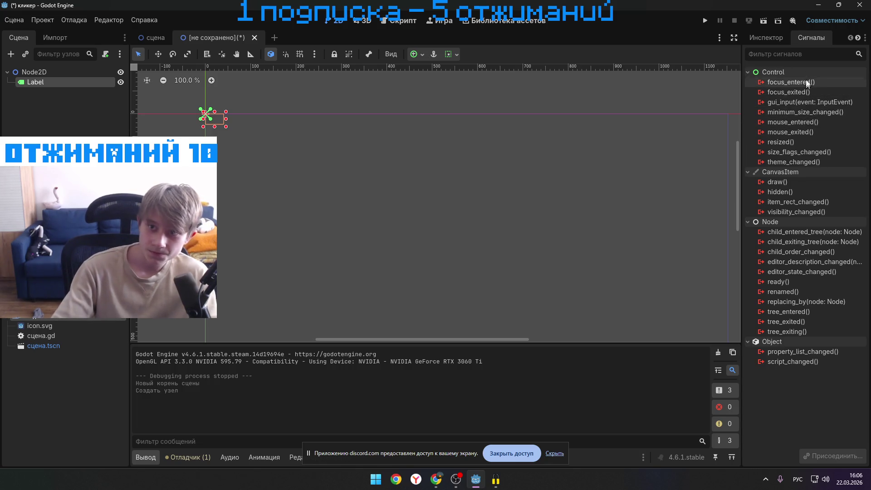
{"action": "left_click", "coordinate": [779, 42]}
{"action": "left_click", "coordinate": [798, 39]}
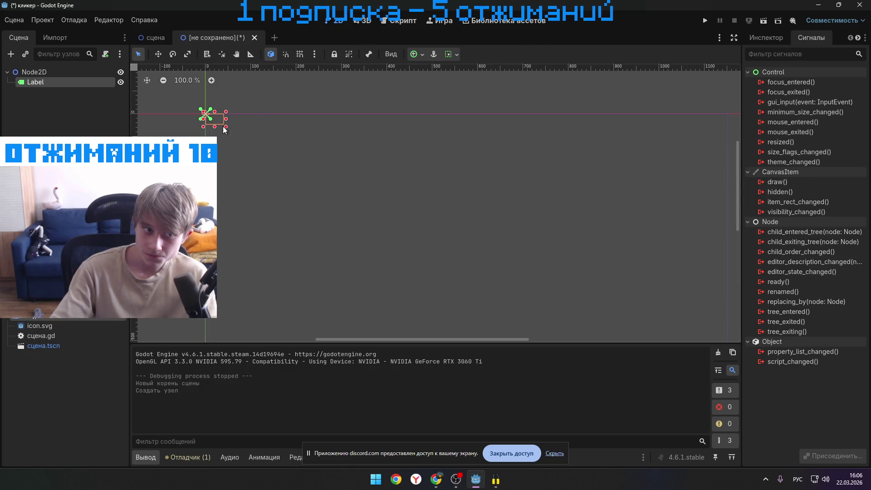
- Stretch the Label to 898 × 254 and set its Text to 'ав' after several retries
{"action": "mouse_move", "coordinate": [226, 127]}
{"action": "left_mouse_down"}
{"action": "mouse_move", "coordinate": [337, 181]}
{"action": "mouse_move", "coordinate": [508, 233]}
{"action": "mouse_move", "coordinate": [521, 208]}
{"action": "mouse_move", "coordinate": [616, 232]}
{"action": "left_mouse_up"}
{"action": "left_click", "coordinate": [778, 42]}
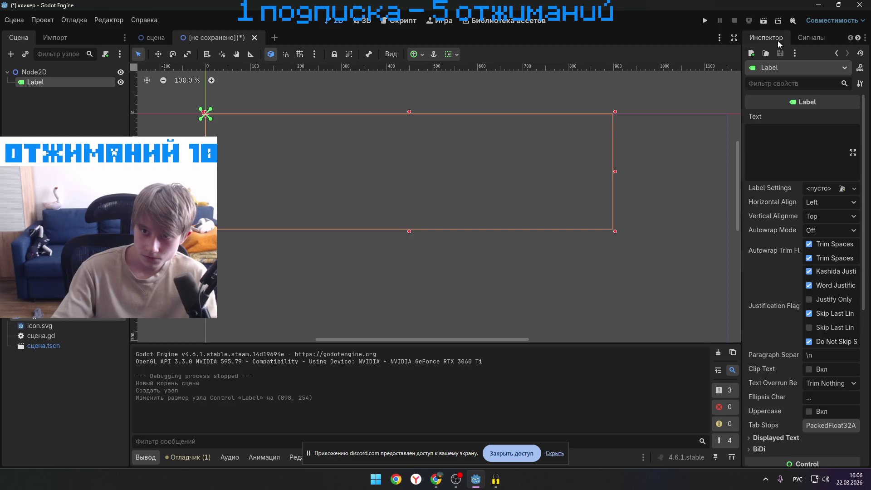
{"action": "left_click", "coordinate": [761, 133]}
{"action": "type", "text": "ва"}
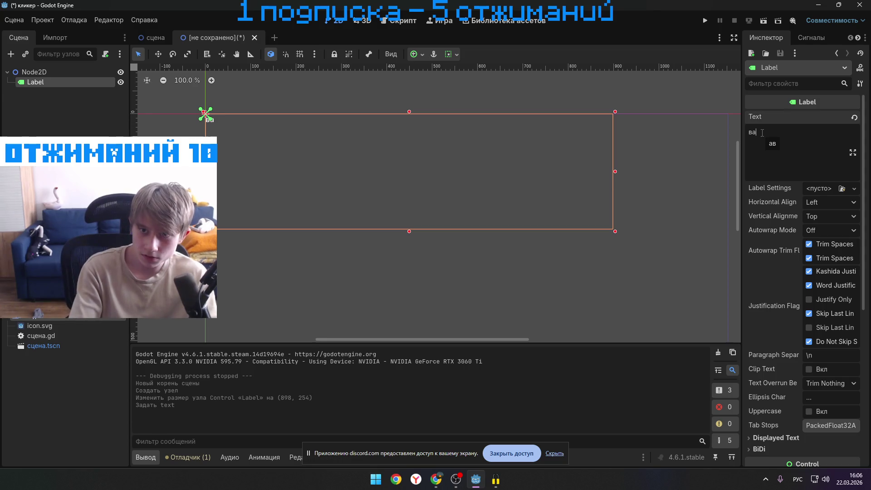
{"action": "key", "text": "BackSpace"}
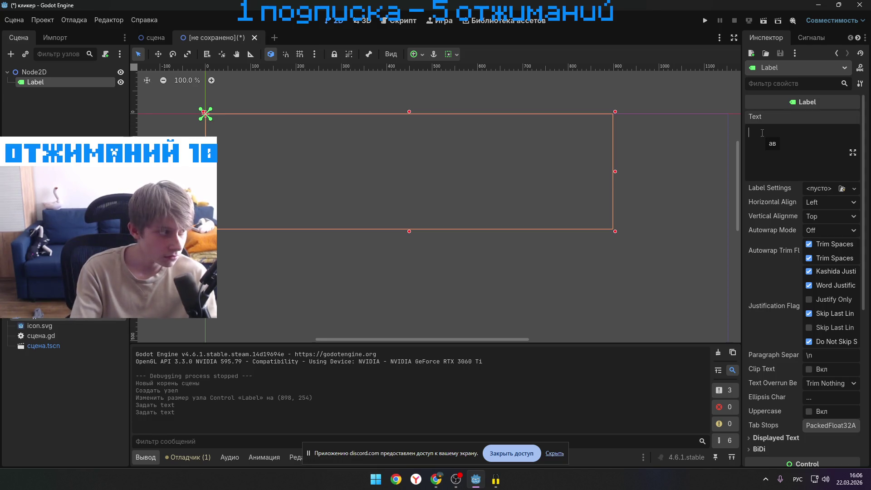
{"action": "type", "text": "ав"}
{"action": "key", "text": "BackSpace"}
{"action": "key", "text": "BackSpace"}
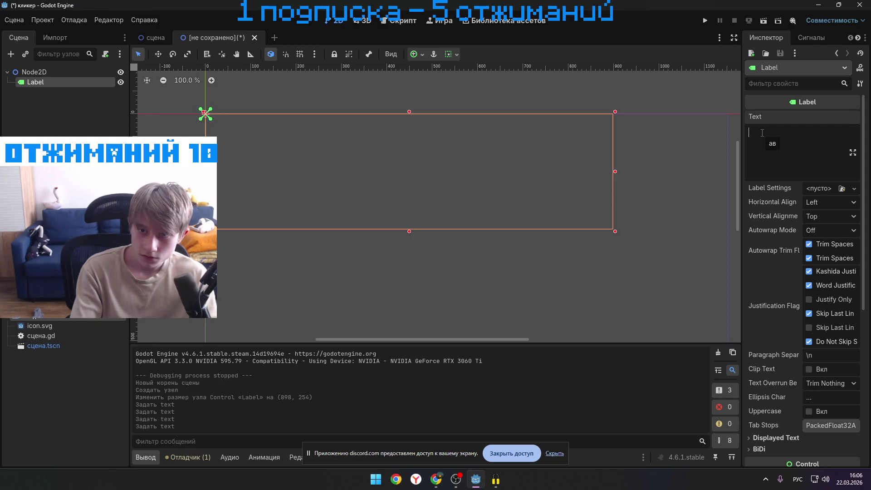
{"action": "key", "text": "XF86AudioLowerVolume"}
{"action": "key", "text": "XF86AudioRaiseVolume"}
{"action": "key", "text": "XF86AudioRaiseVolume"}
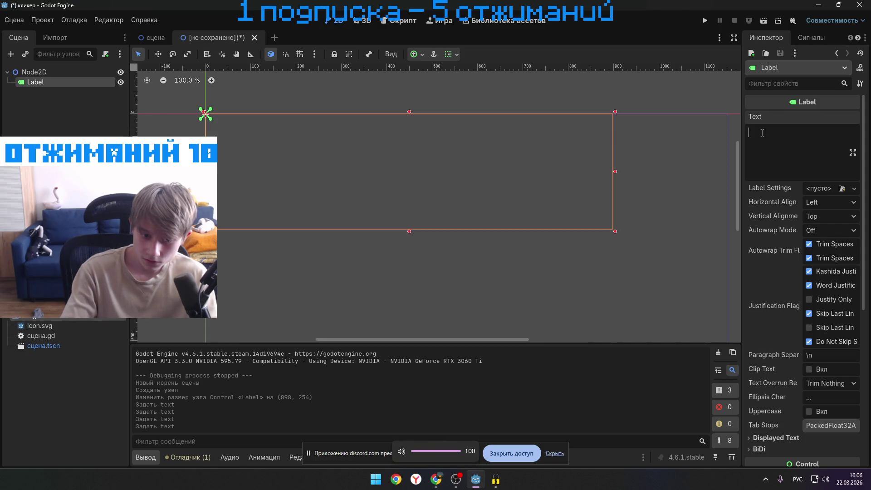
{"action": "type", "text": "ва"}
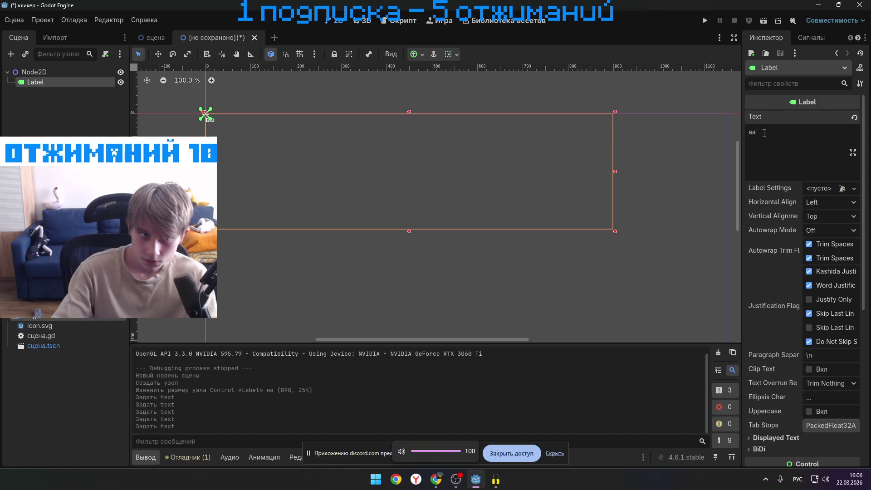
{"action": "type", "text": "авв"}
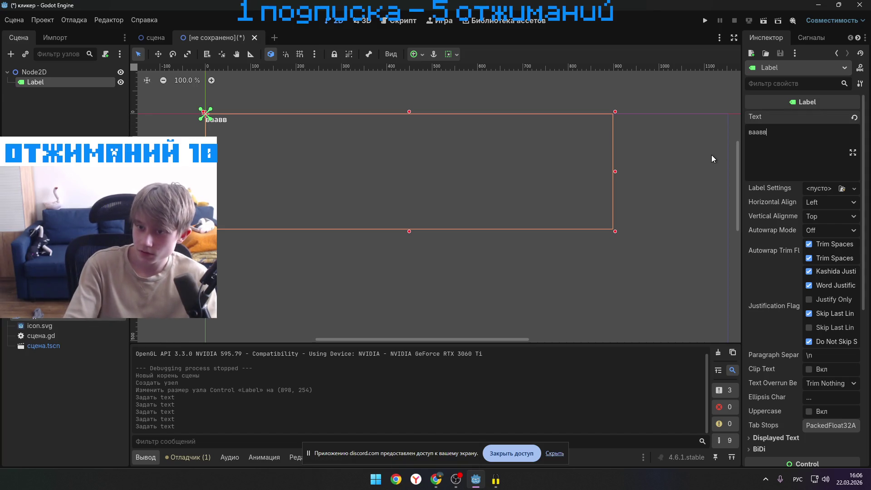
{"action": "key", "text": "BackSpace"}
{"action": "key", "text": "BackSpace"}
{"action": "key", "text": "BackSpace"}
{"action": "type", "text": "ав"}
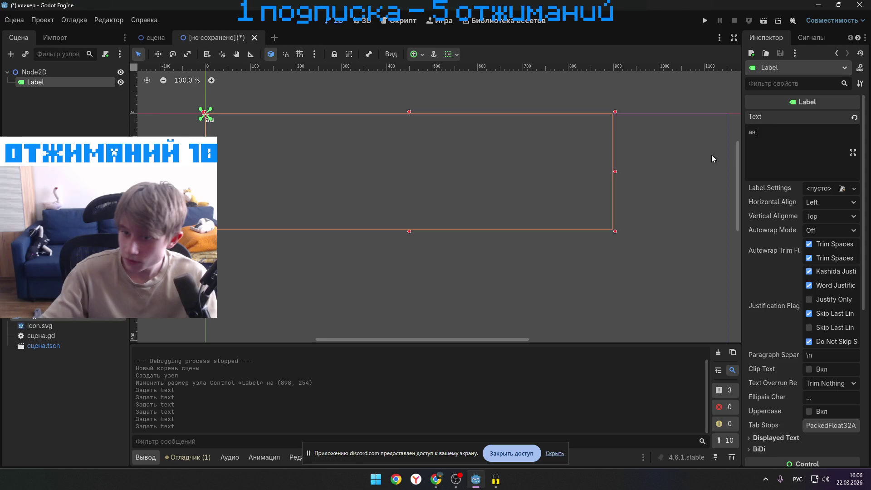
{"action": "scroll", "coordinate": [834, 291], "scroll_direction": "down", "scroll_amount": 3}
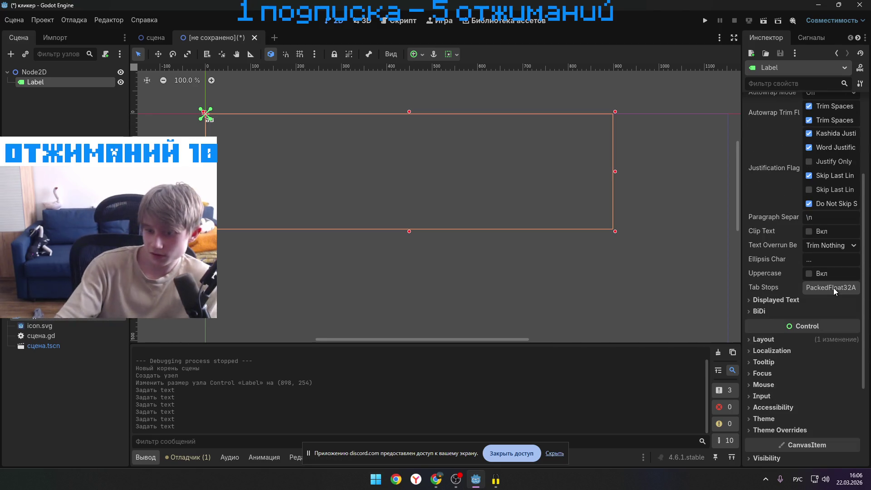
- Set the Label's Max Lines Visible to 1, keeping Visible Characters at -1
{"action": "left_click", "coordinate": [756, 300]}
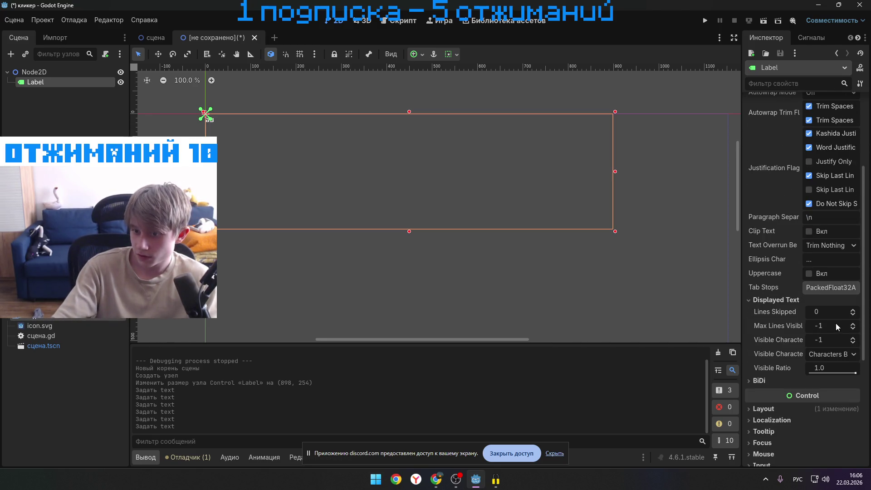
{"action": "double_click", "coordinate": [853, 323]}
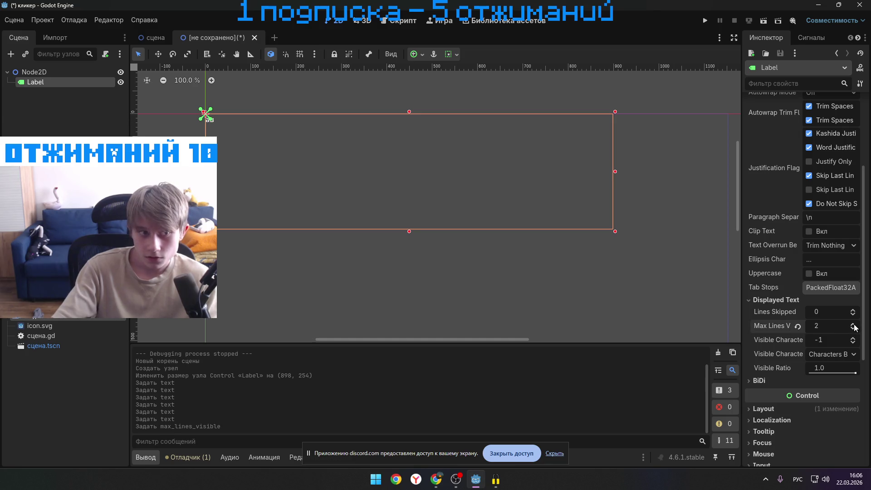
{"action": "mouse_move", "coordinate": [853, 326]}
{"action": "left_mouse_down"}
{"action": "mouse_move", "coordinate": [852, 333]}
{"action": "mouse_move", "coordinate": [854, 327]}
{"action": "left_mouse_up"}
{"action": "left_click", "coordinate": [853, 338]}
{"action": "left_click", "coordinate": [853, 341]}
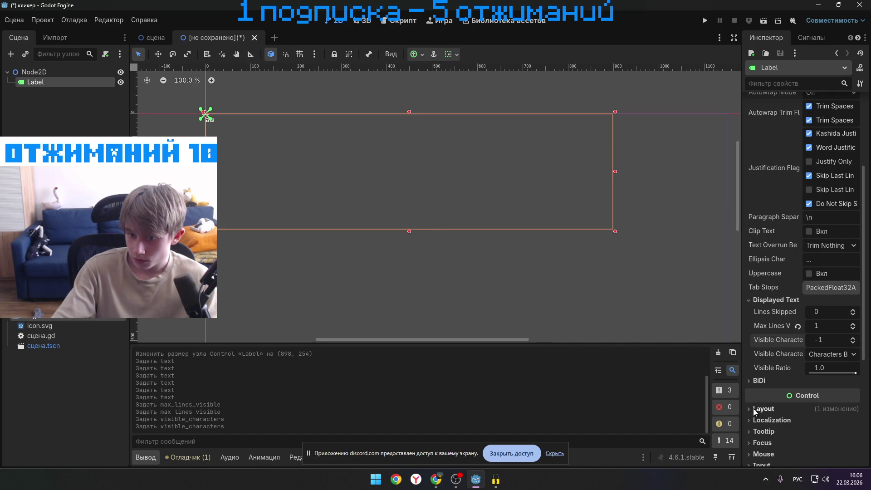
{"action": "scroll", "coordinate": [750, 412], "scroll_direction": "down", "scroll_amount": 5}
{"action": "scroll", "coordinate": [771, 398], "scroll_direction": "down", "scroll_amount": 3}
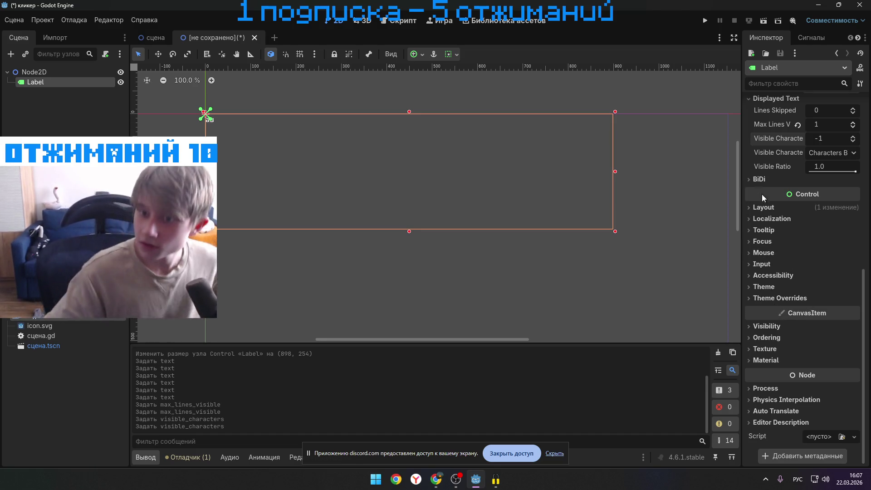
- Expand the Label's Layout, Transform and Container Sizing sections to review them
{"action": "left_click", "coordinate": [747, 208]}
{"action": "scroll", "coordinate": [779, 246], "scroll_direction": "down", "scroll_amount": 4}
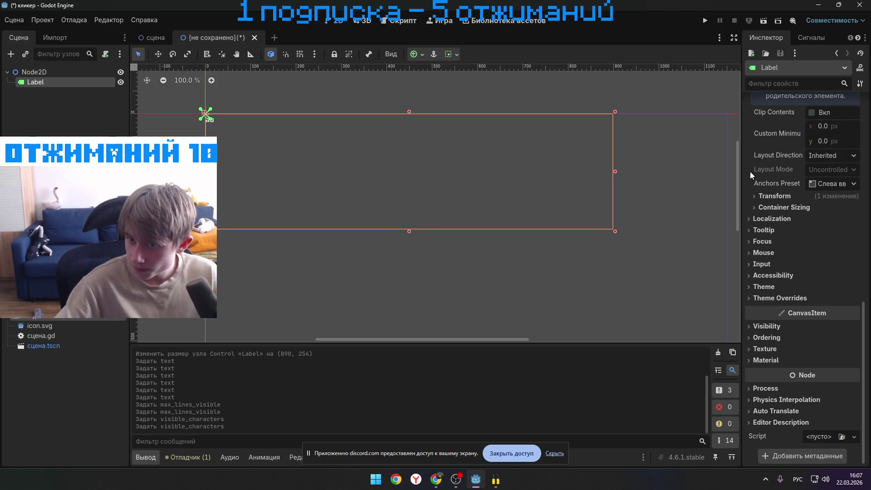
{"action": "left_click", "coordinate": [753, 196]}
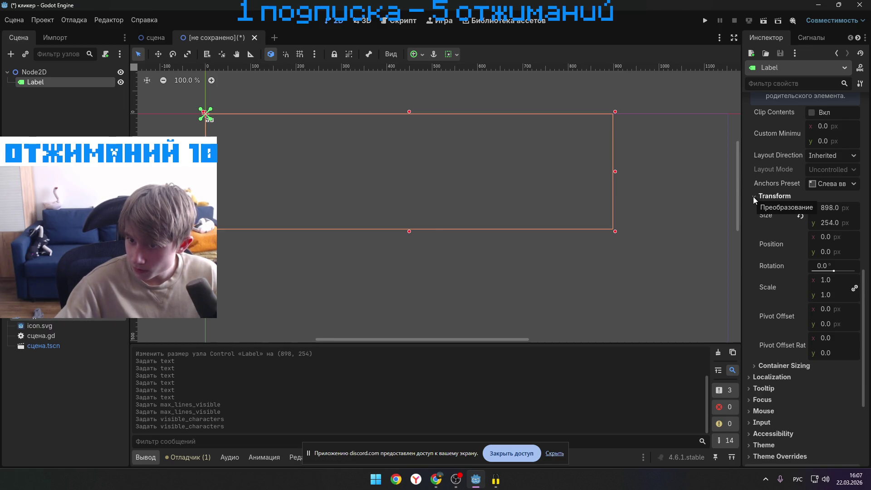
{"action": "left_click", "coordinate": [825, 282]}
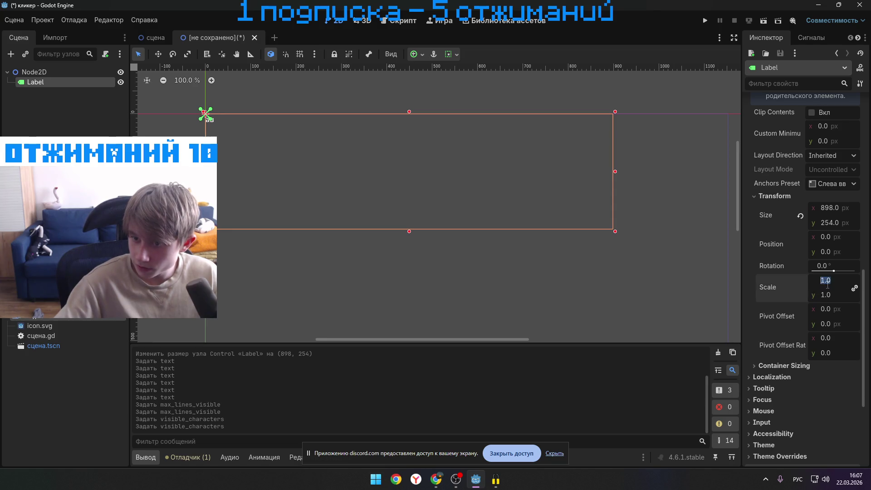
{"action": "left_click", "coordinate": [763, 195]}
{"action": "left_click", "coordinate": [752, 208]}
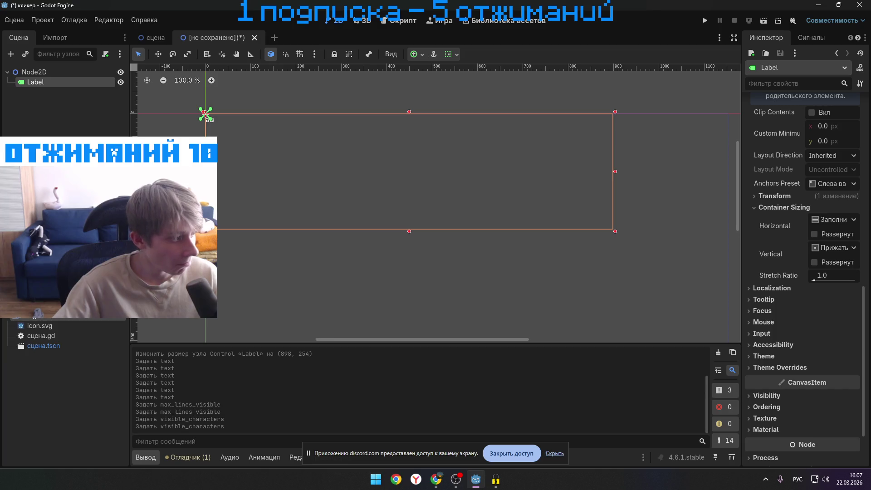
{"action": "key", "text": "alt+Tab"}
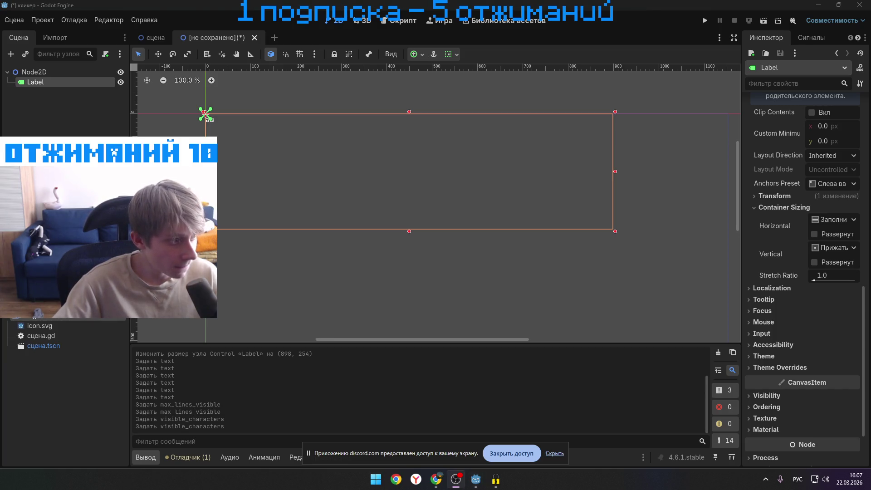
{"action": "key", "text": "alt+Tab"}
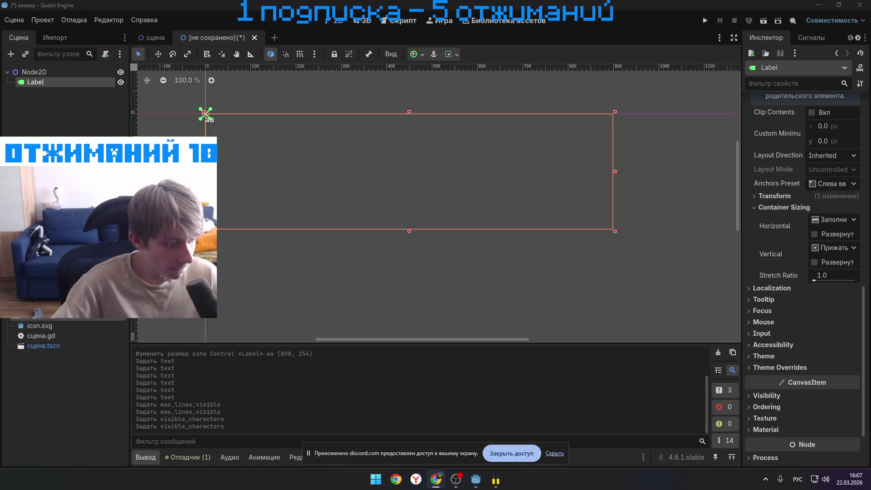
{"action": "key", "text": "alt+Tab"}
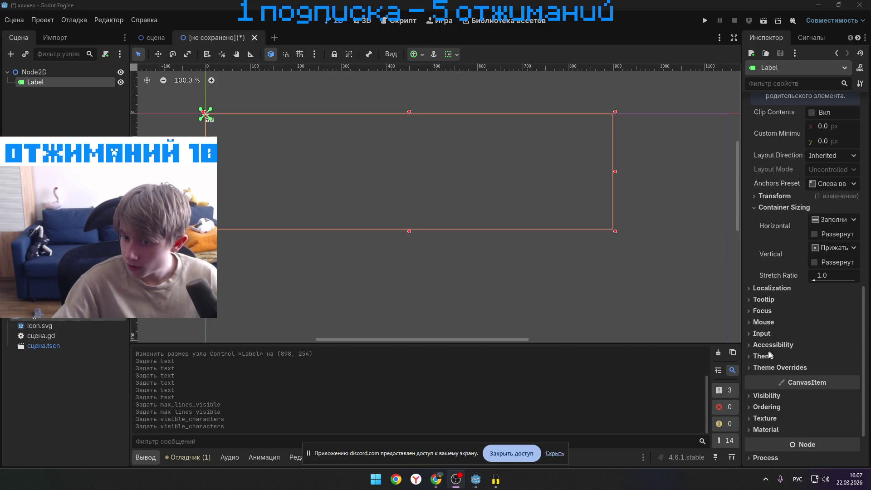
- Enable the Label's Font Size theme override and set it to 100 px
{"action": "left_click", "coordinate": [766, 356]}
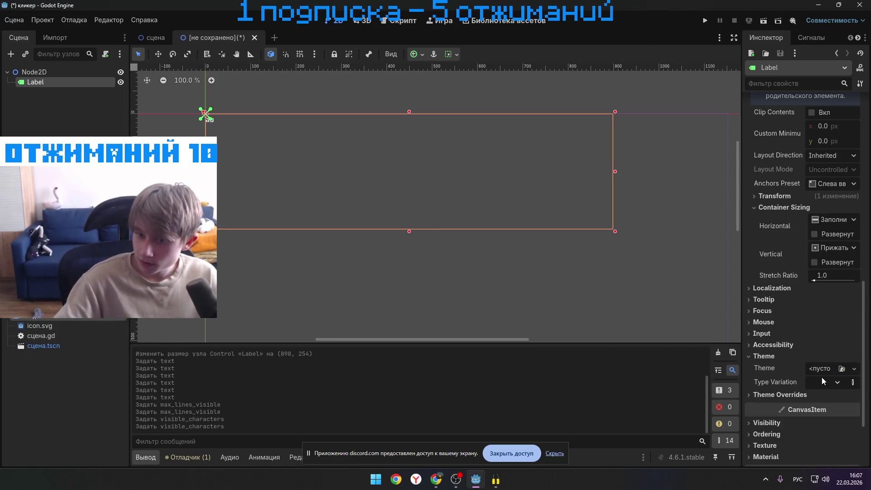
{"action": "left_click", "coordinate": [780, 394]}
{"action": "scroll", "coordinate": [779, 394], "scroll_direction": "down", "scroll_amount": 2}
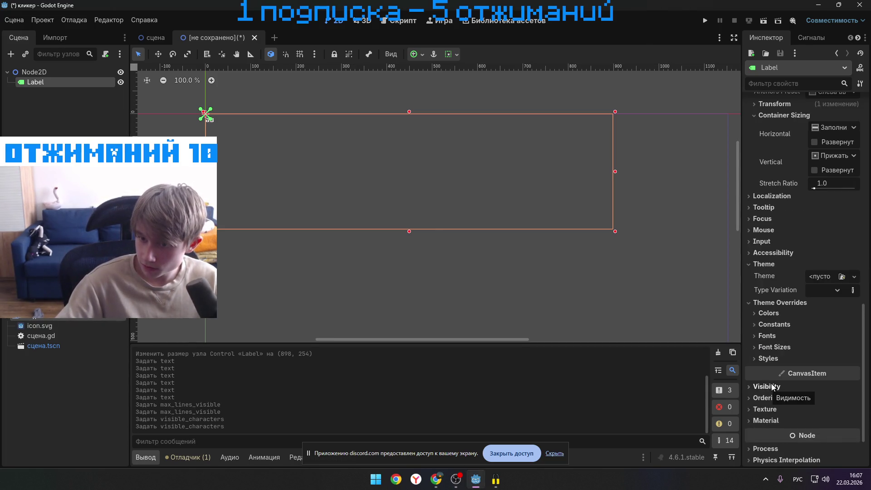
{"action": "left_click", "coordinate": [765, 337]}
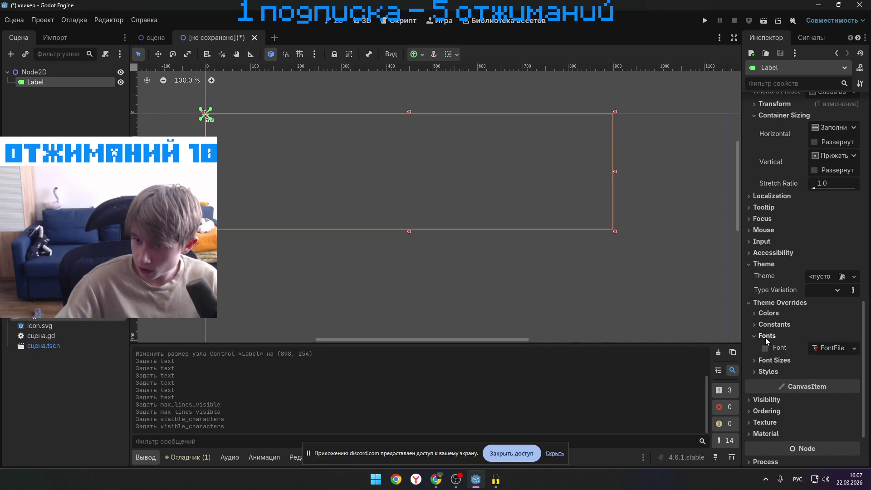
{"action": "left_click", "coordinate": [818, 350]}
{"action": "left_click", "coordinate": [821, 348]}
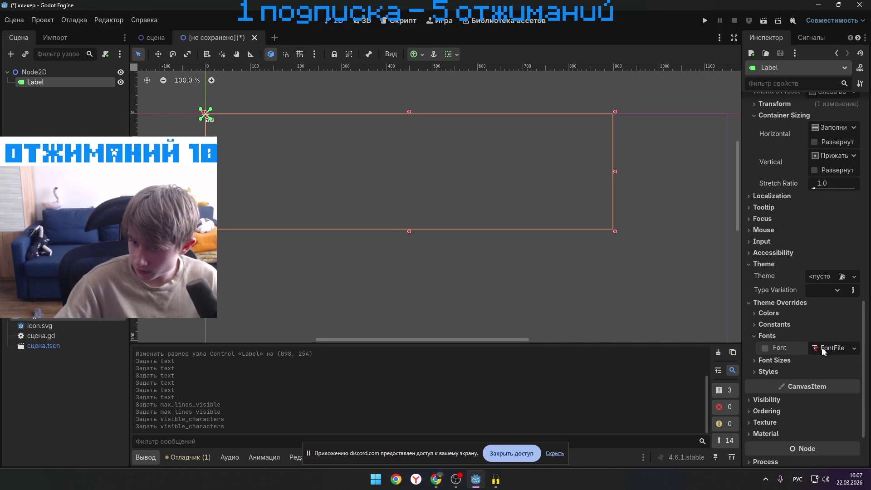
{"action": "left_click", "coordinate": [757, 336]}
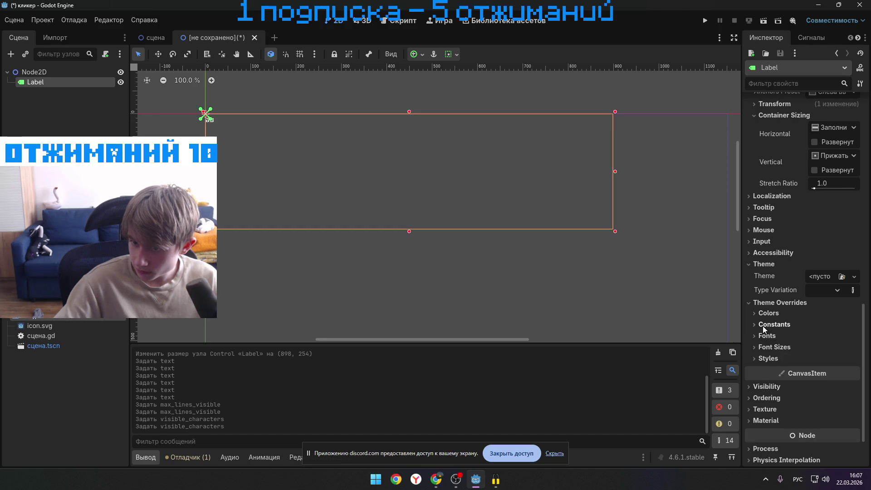
{"action": "left_click", "coordinate": [782, 347]}
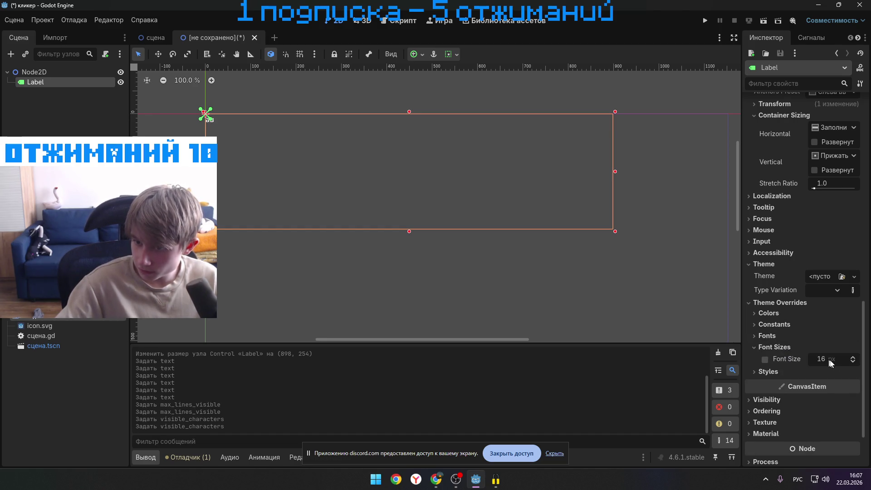
{"action": "left_click", "coordinate": [851, 358]}
{"action": "left_click_drag", "start_coordinate": [852, 360], "coordinate": [821, 361]}
{"action": "left_click", "coordinate": [820, 361]}
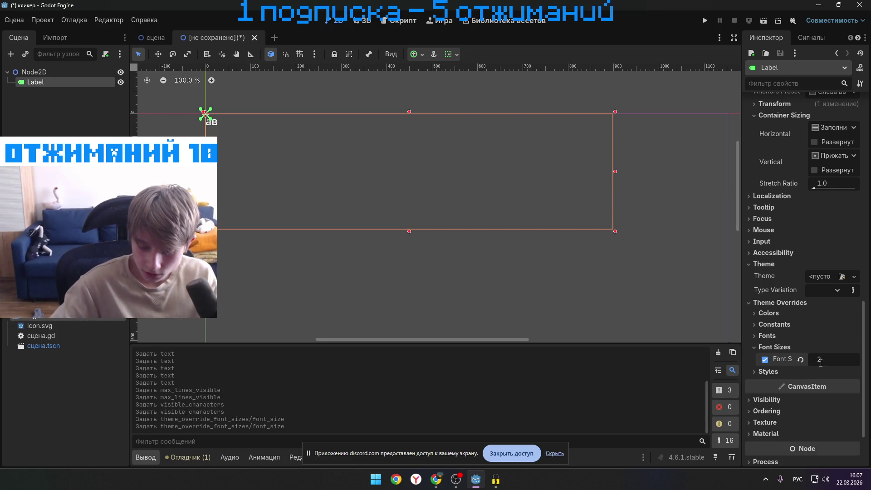
{"action": "type", "text": "100"}
{"action": "key", "text": "Return"}
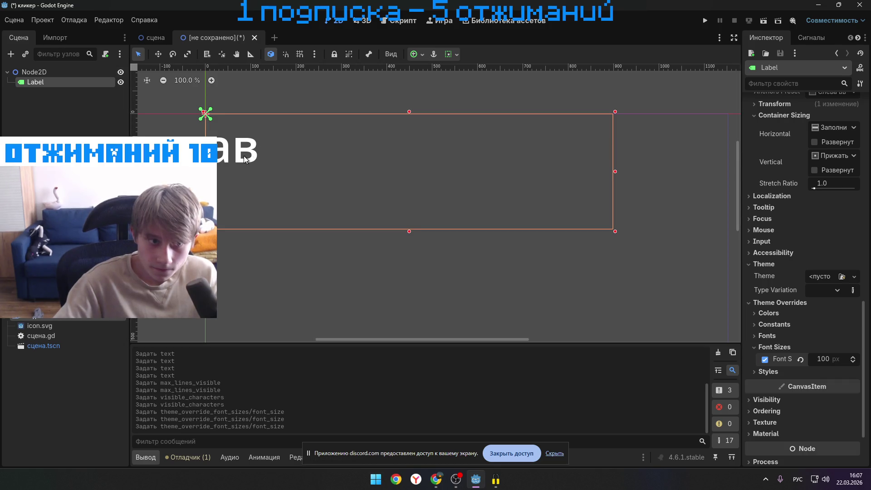
- Move the Label right to (432, 35) and delete its sample text
{"action": "scroll", "coordinate": [317, 150], "scroll_direction": "down", "scroll_amount": 4}
{"action": "scroll", "coordinate": [327, 140], "scroll_direction": "up", "scroll_amount": 2}
{"action": "left_click_drag", "start_coordinate": [276, 133], "coordinate": [409, 143]}
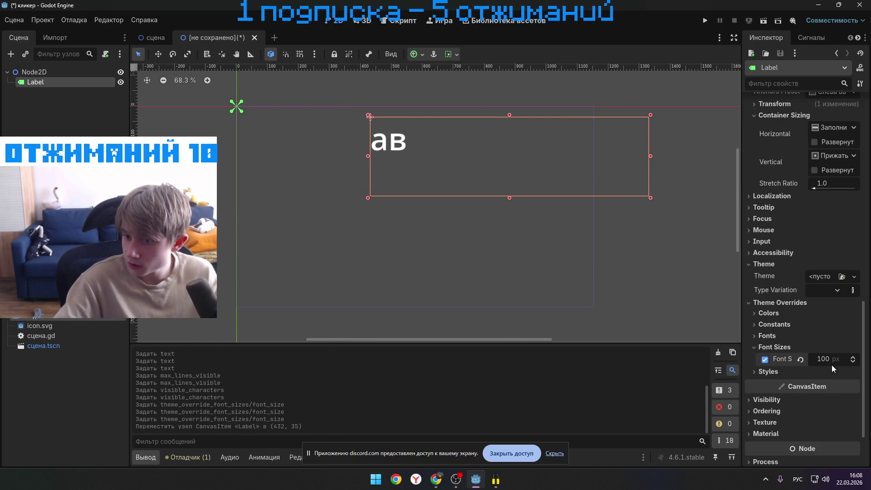
{"action": "scroll", "coordinate": [803, 154], "scroll_direction": "up", "scroll_amount": 10}
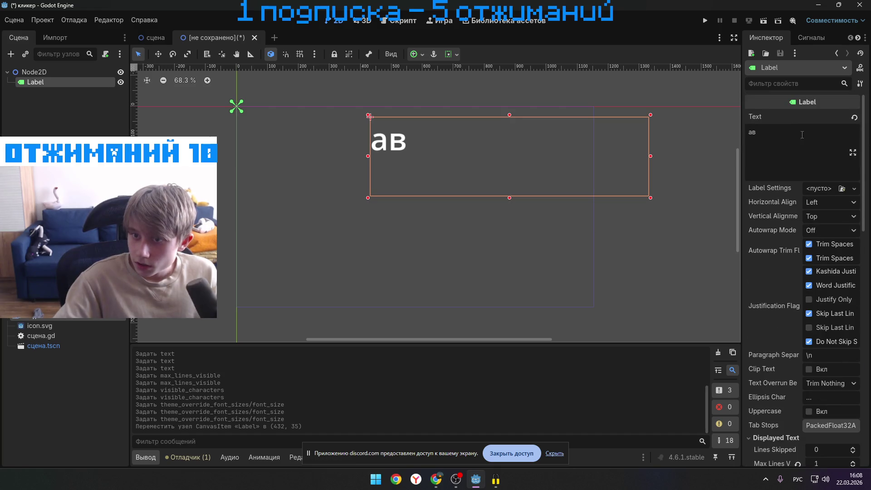
{"action": "key", "text": "BackSpace"}
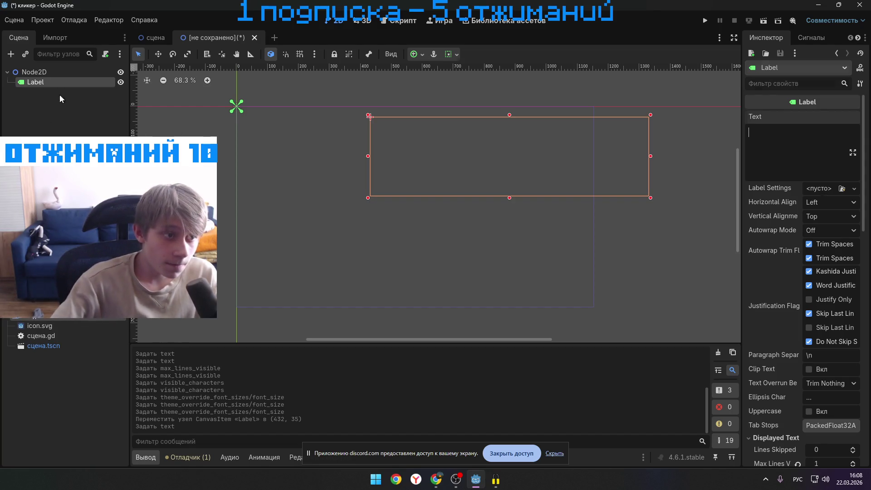
- Search 'butt' in the Create Node dialog and create a Button child under Node2D
{"action": "right_click", "coordinate": [70, 71]}
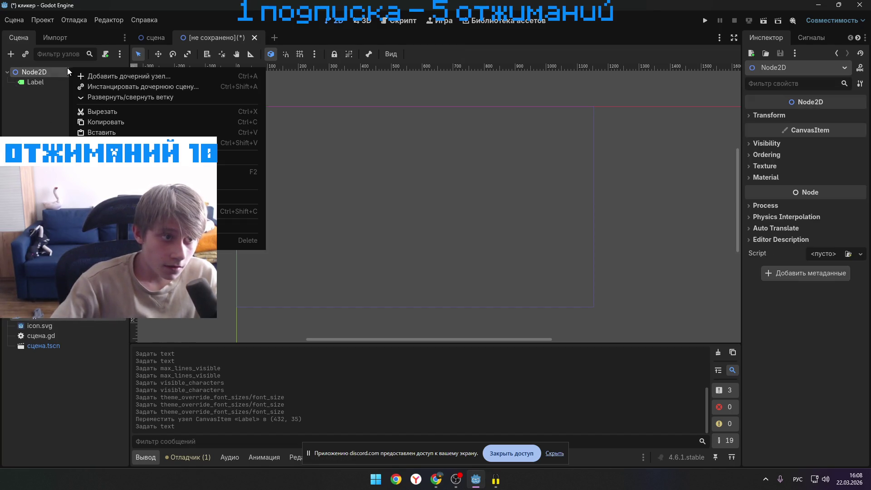
{"action": "left_click", "coordinate": [119, 79]}
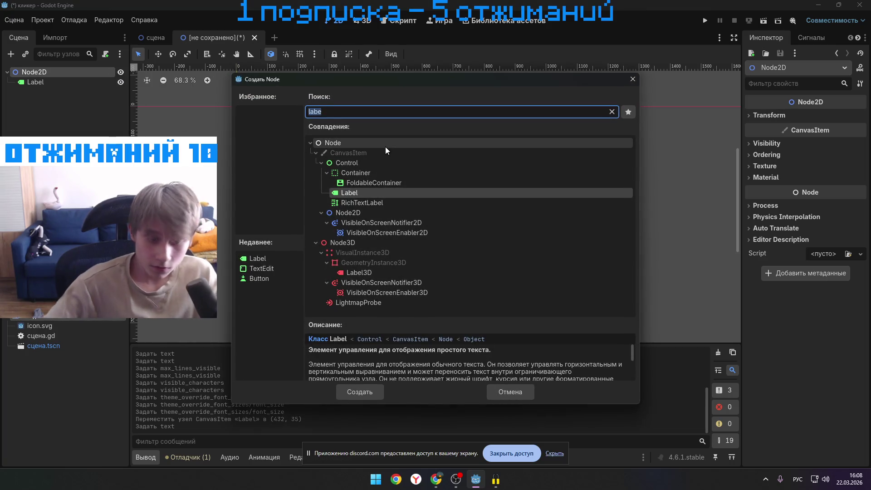
{"action": "type", "text": "иу"}
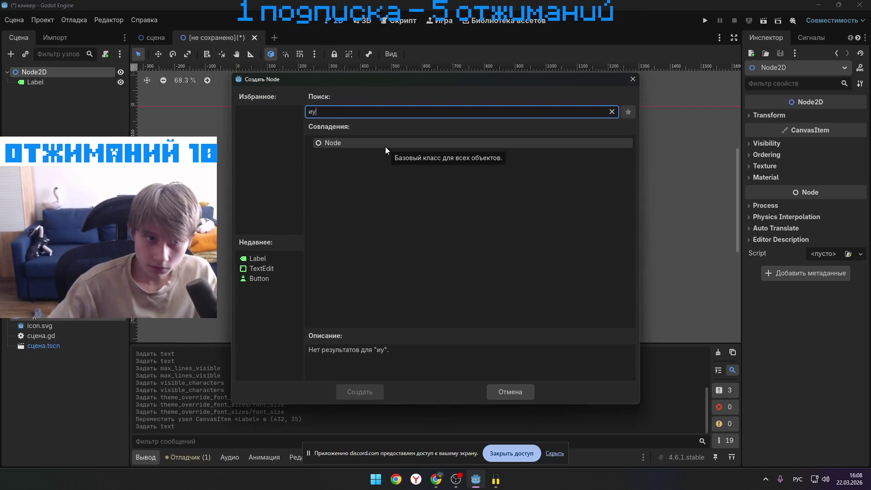
{"action": "key", "text": "BackSpace"}
{"action": "key", "text": "BackSpace"}
{"action": "key", "text": "alt+shift"}
{"action": "type", "text": "bett"}
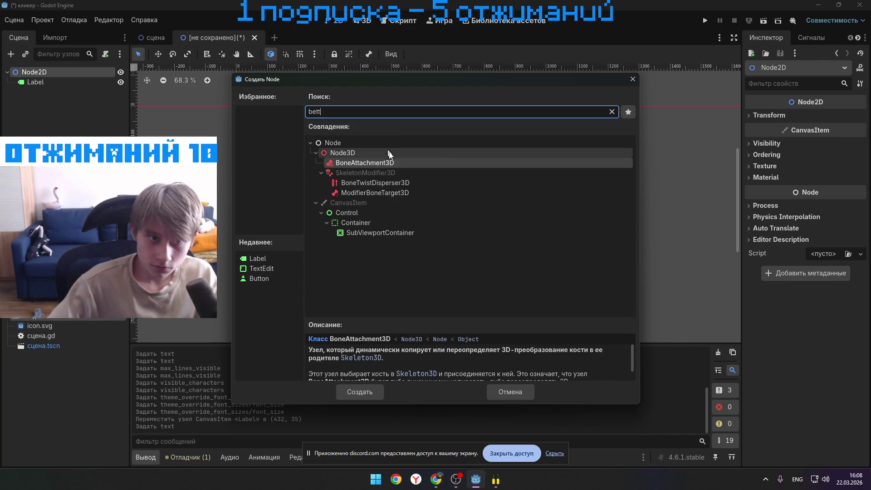
{"action": "key", "text": "BackSpace"}
{"action": "key", "text": "BackSpace"}
{"action": "key", "text": "BackSpace"}
{"action": "type", "text": "at"}
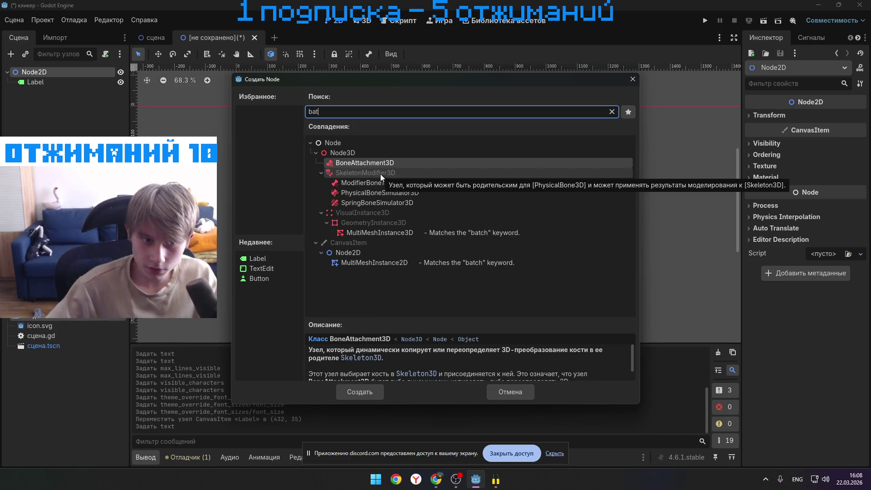
{"action": "key", "text": "BackSpace"}
{"action": "key", "text": "BackSpace"}
{"action": "type", "text": "e"}
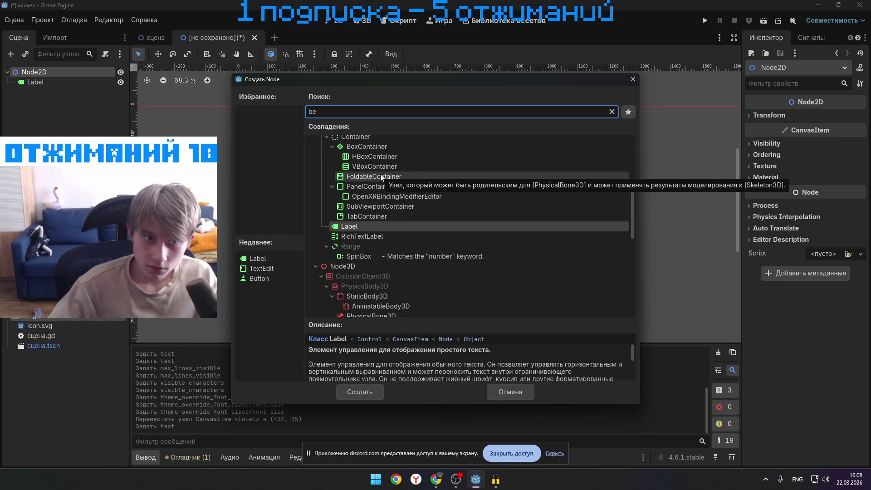
{"action": "key", "text": "BackSpace"}
{"action": "type", "text": "ut"}
{"action": "type", "text": "p"}
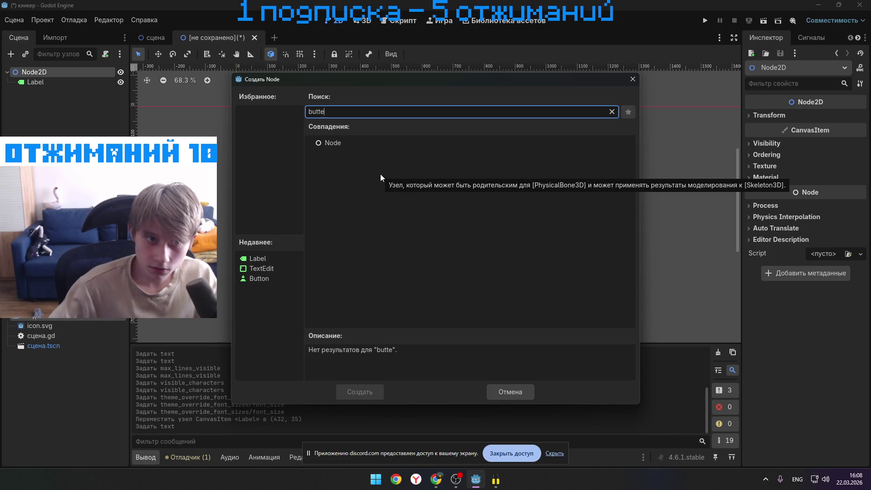
{"action": "key", "text": "BackSpace"}
{"action": "key", "text": "BackSpace"}
{"action": "key", "text": "BackSpace"}
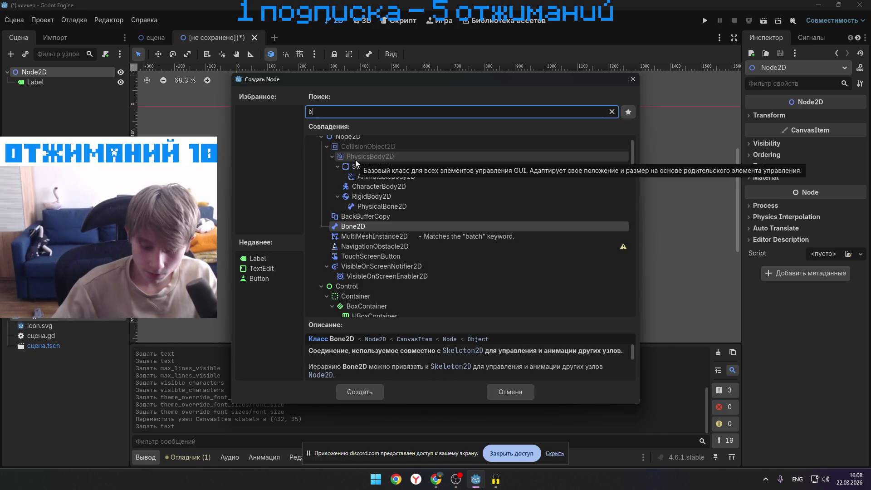
{"action": "type", "text": "yt"}
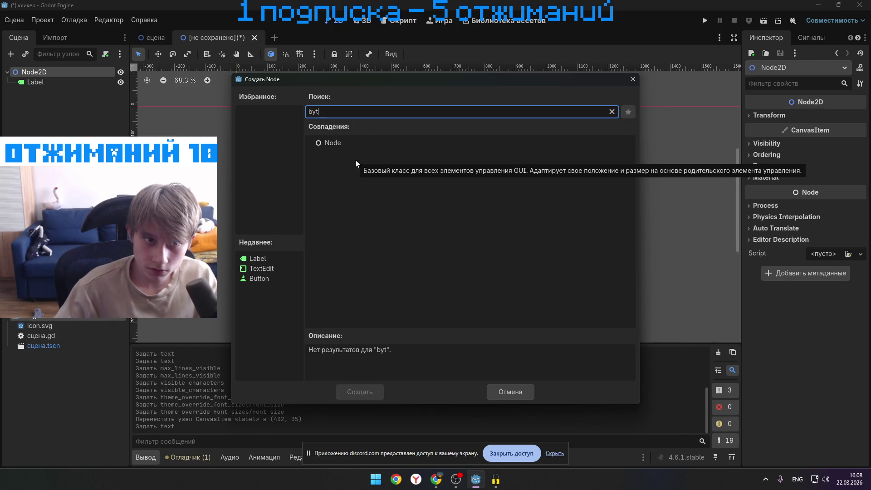
{"action": "key", "text": "BackSpace"}
{"action": "key", "text": "BackSpace"}
{"action": "type", "text": "u"}
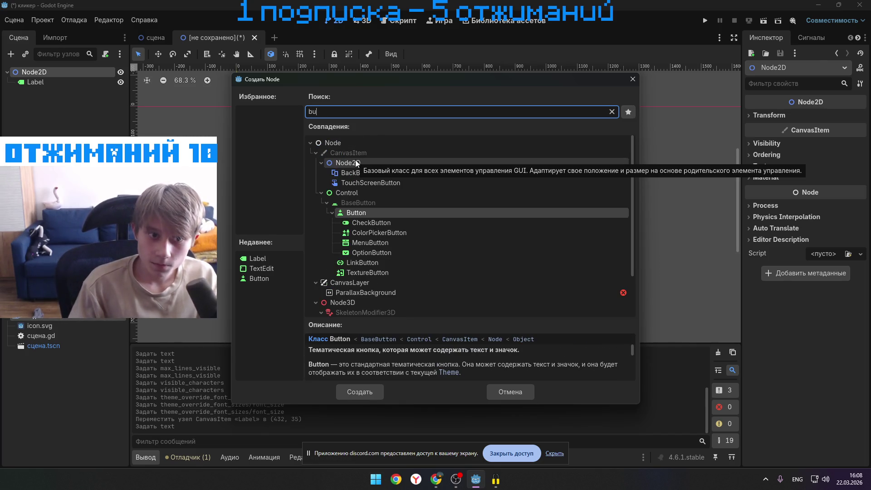
{"action": "type", "text": "t"}
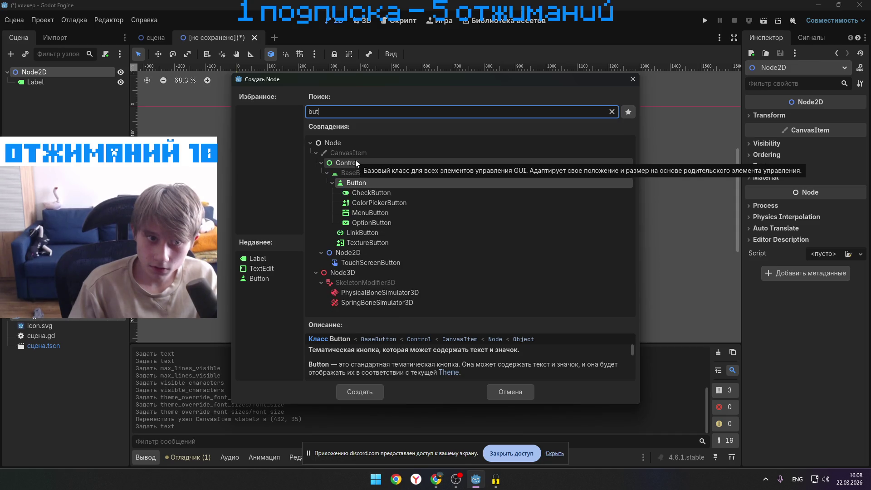
{"action": "type", "text": "te"}
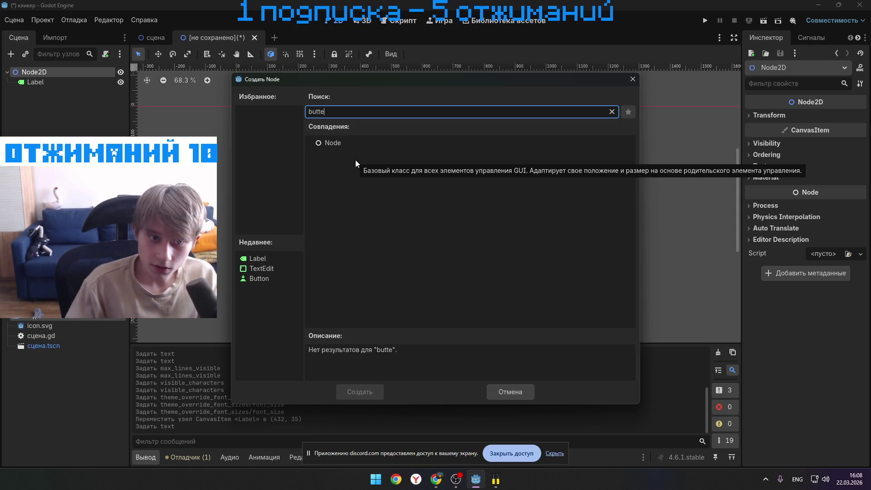
{"action": "key", "text": "BackSpace"}
{"action": "left_click", "coordinate": [399, 184]}
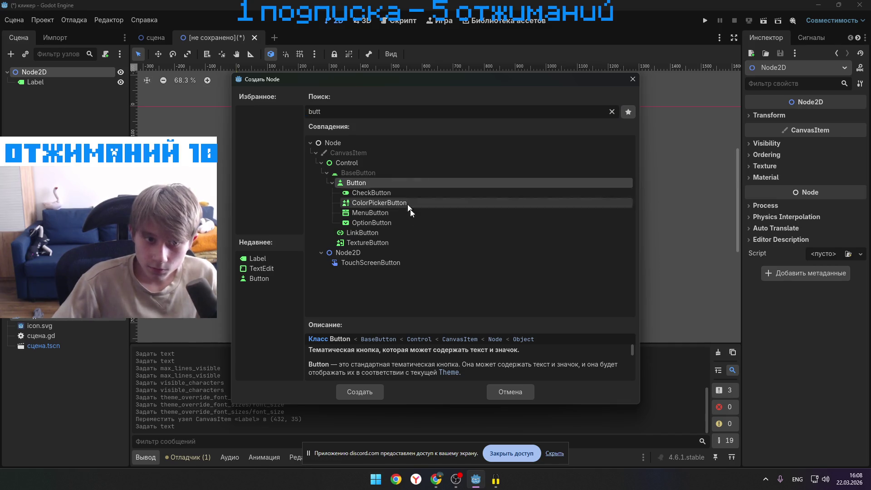
{"action": "left_click", "coordinate": [356, 395]}
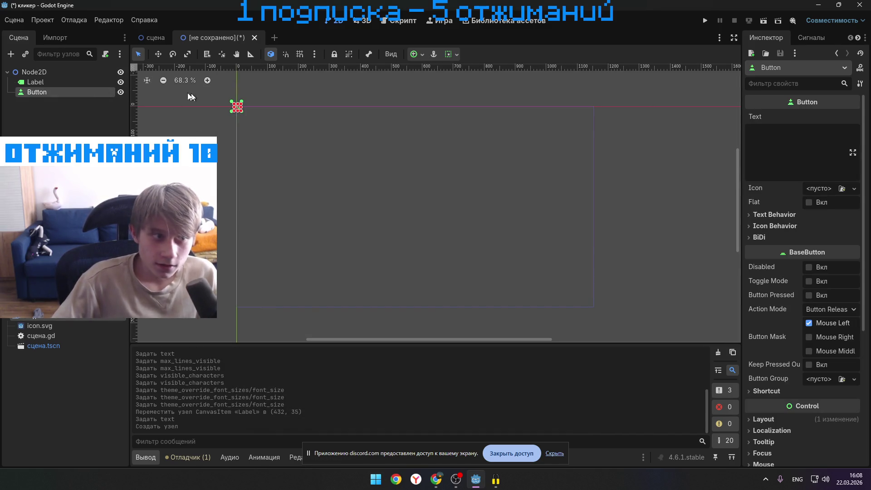
- Resize the Button to 414 × 280 at (313, 224) and set its text to 'кнопка'
{"action": "mouse_move", "coordinate": [243, 112]}
{"action": "left_mouse_down"}
{"action": "mouse_move", "coordinate": [391, 218]}
{"action": "mouse_move", "coordinate": [368, 198]}
{"action": "left_mouse_up"}
{"action": "mouse_move", "coordinate": [316, 149]}
{"action": "left_mouse_down"}
{"action": "mouse_move", "coordinate": [452, 233]}
{"action": "mouse_move", "coordinate": [413, 216]}
{"action": "mouse_move", "coordinate": [418, 210]}
{"action": "mouse_move", "coordinate": [413, 228]}
{"action": "mouse_move", "coordinate": [413, 219]}
{"action": "left_mouse_up"}
{"action": "left_click", "coordinate": [782, 133]}
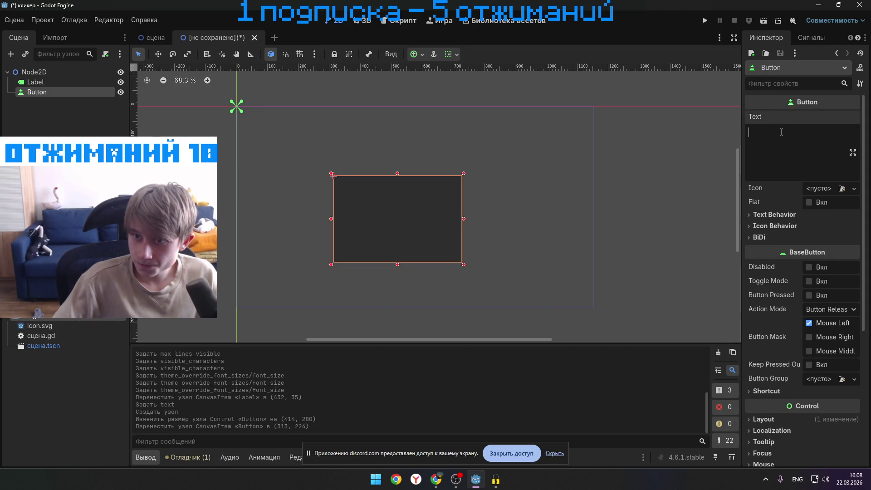
{"action": "key", "text": "alt+shift"}
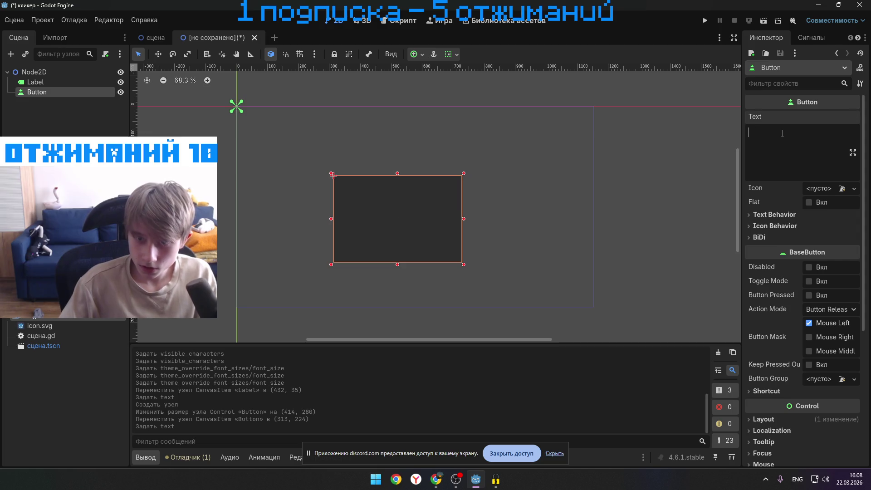
{"action": "type", "text": "нкнок"}
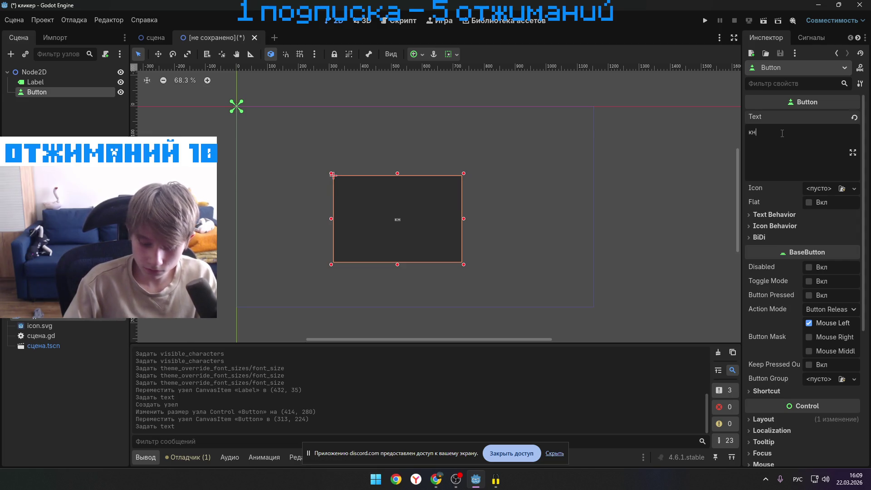
{"action": "key", "text": "BackSpace"}
{"action": "type", "text": "п"}
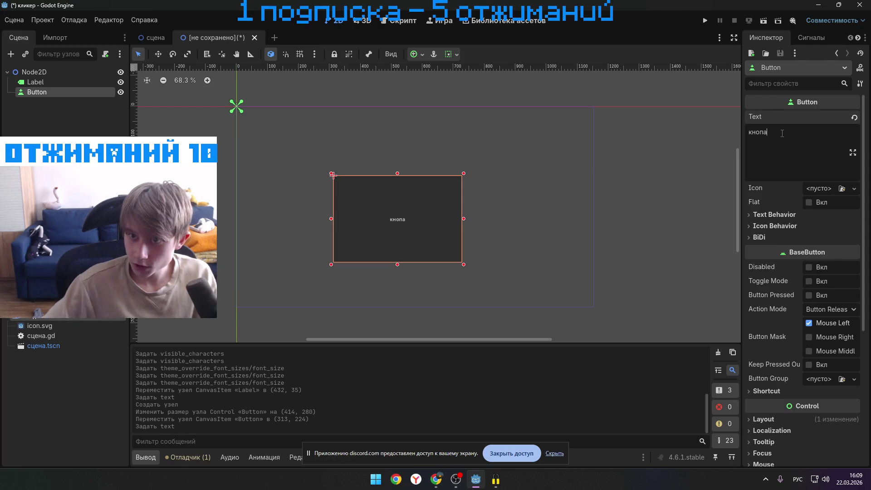
{"action": "type", "text": "ка"}
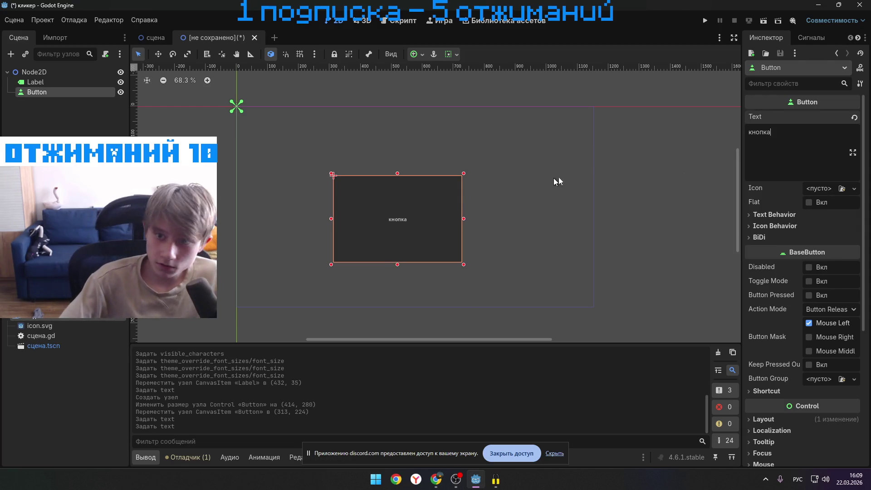
{"action": "scroll", "coordinate": [823, 294], "scroll_direction": "down", "scroll_amount": 5}
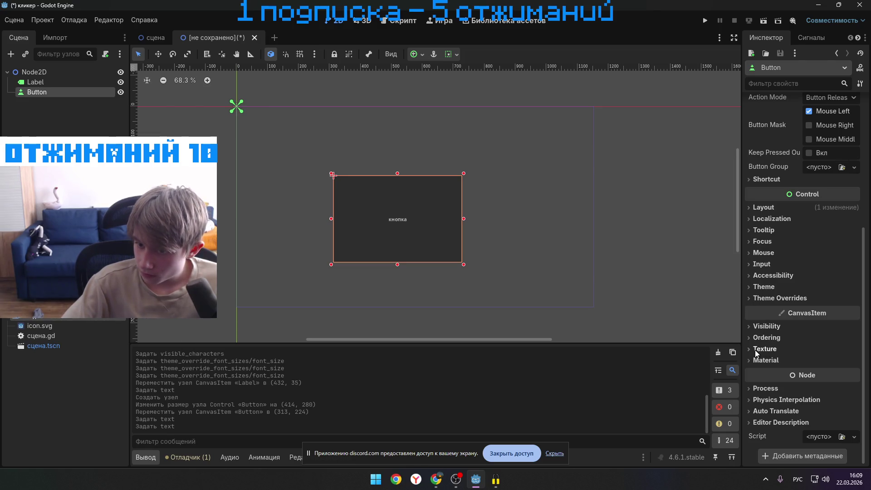
- Enable the Button's Font Size theme override and set it to 50 px
{"action": "left_click", "coordinate": [748, 289]}
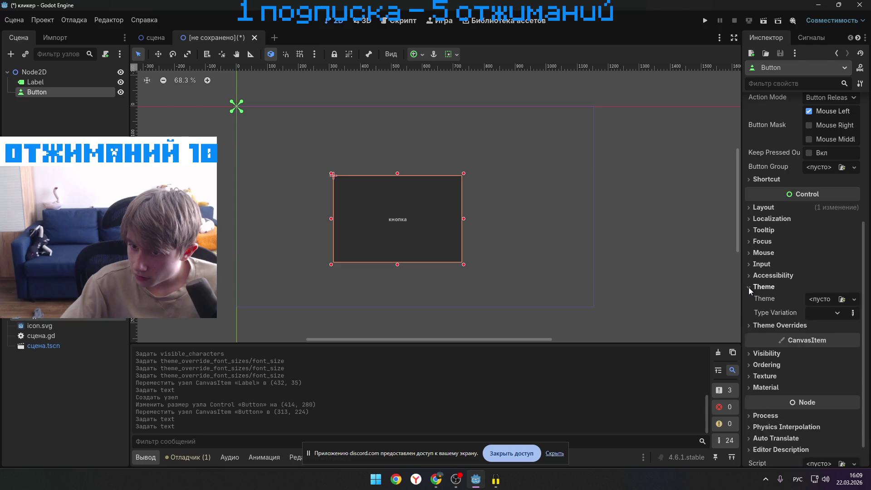
{"action": "left_click", "coordinate": [748, 287]}
{"action": "left_click", "coordinate": [748, 297]}
{"action": "left_click", "coordinate": [753, 331]}
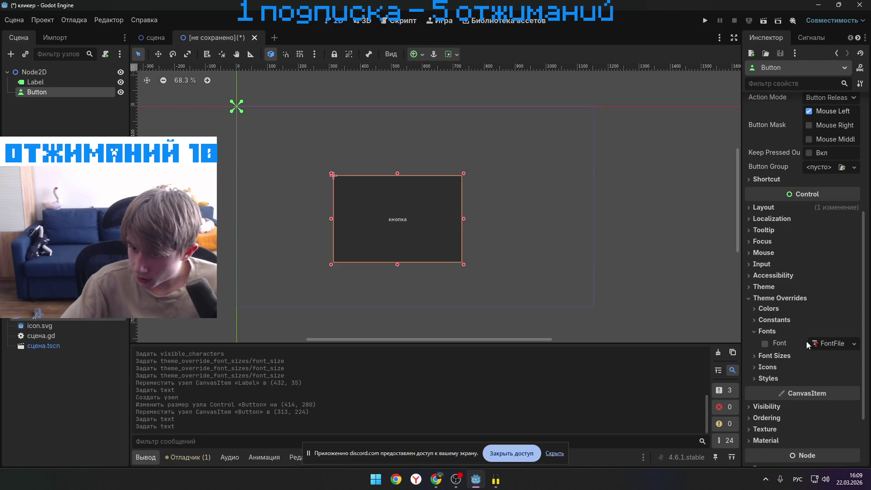
{"action": "left_click", "coordinate": [755, 332]}
{"action": "left_click", "coordinate": [755, 340]}
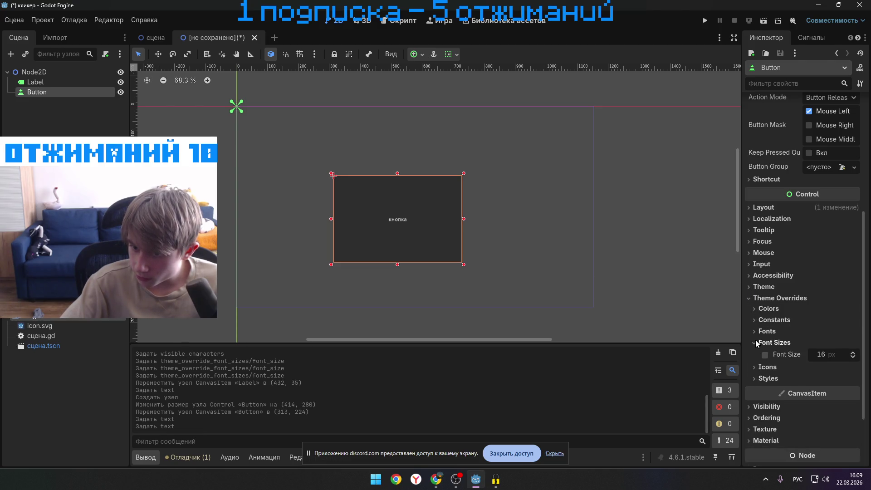
{"action": "left_click", "coordinate": [853, 353]}
{"action": "left_click", "coordinate": [854, 353]}
{"action": "left_click", "coordinate": [824, 354]}
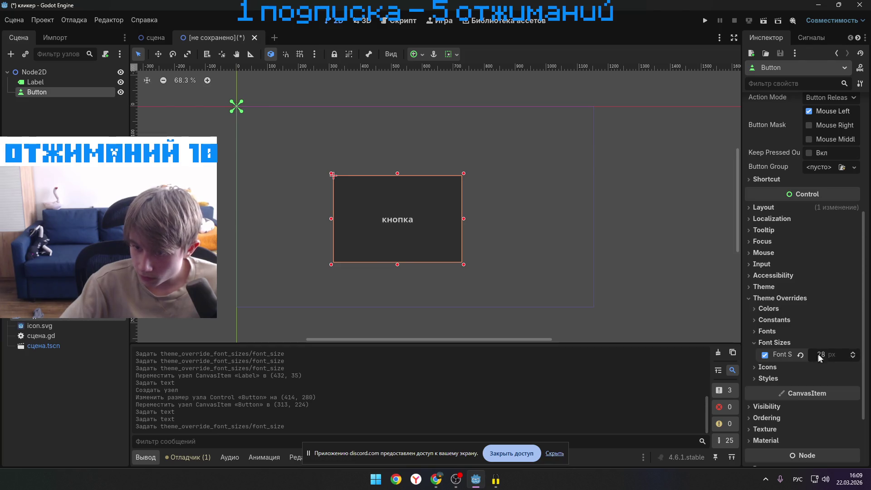
{"action": "key", "text": "BackSpace"}
{"action": "key", "text": "BackSpace"}
{"action": "type", "text": "50"}
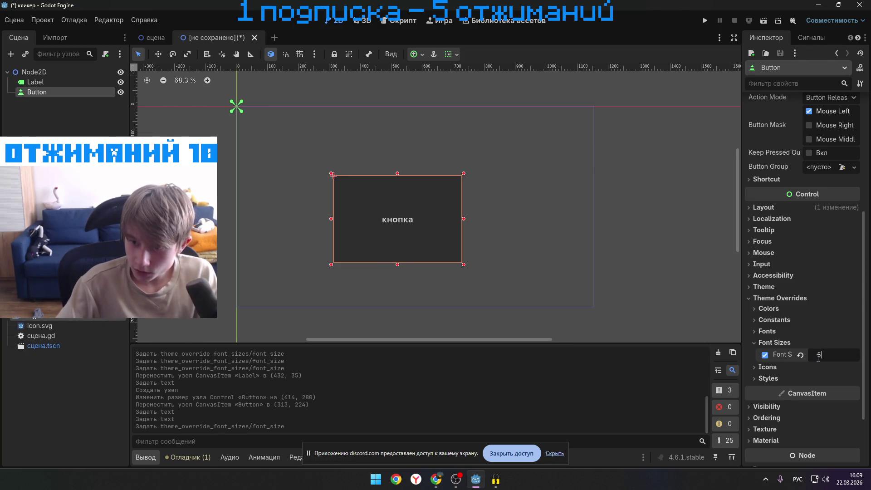
{"action": "key", "text": "Return"}
{"action": "scroll", "coordinate": [799, 243], "scroll_direction": "up", "scroll_amount": 5}
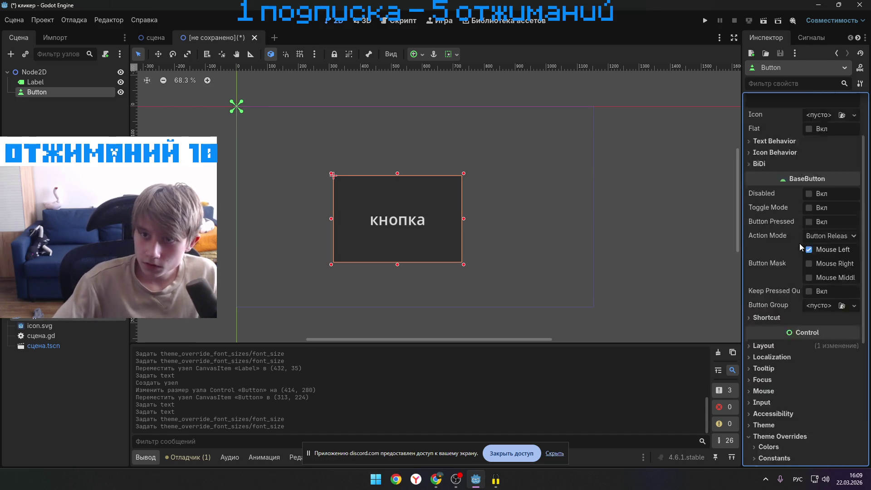
{"action": "left_click", "coordinate": [803, 39]}
{"action": "left_click", "coordinate": [777, 37]}
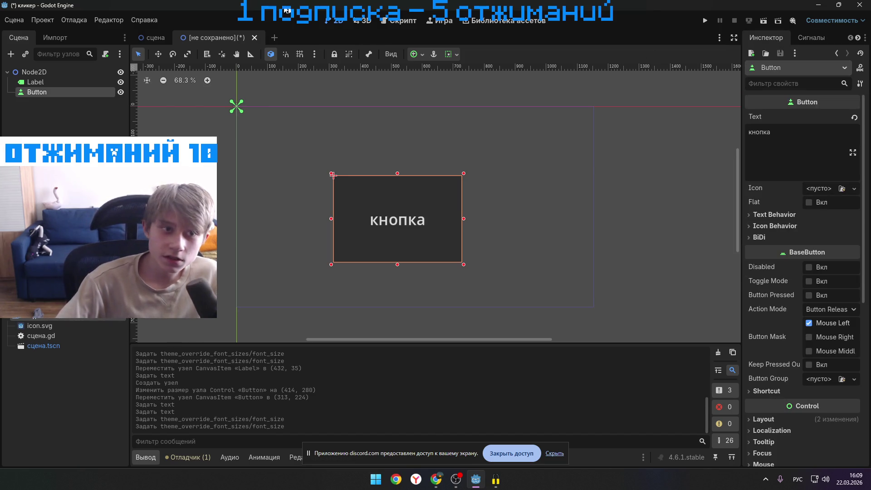
{"action": "left_click", "coordinate": [812, 37]}
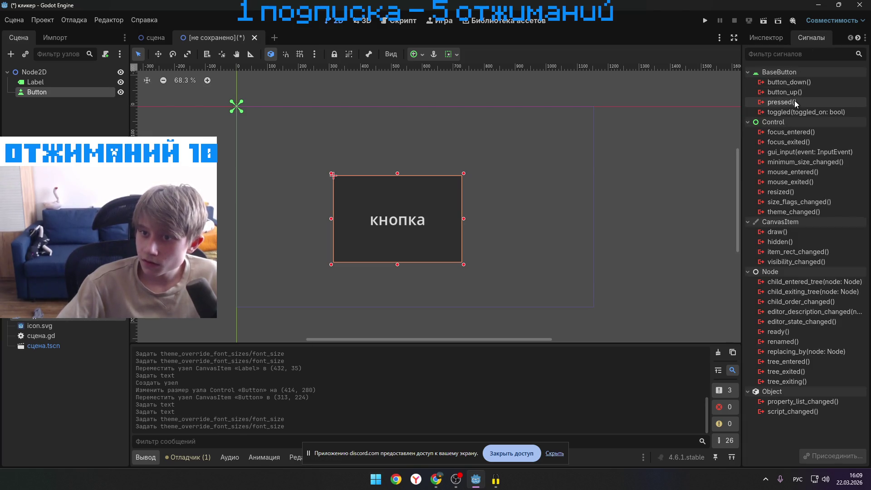
- Look over the сцена.gd script, then bring up the Button's pressed() signal options in 2D
{"action": "right_click", "coordinate": [806, 101]}
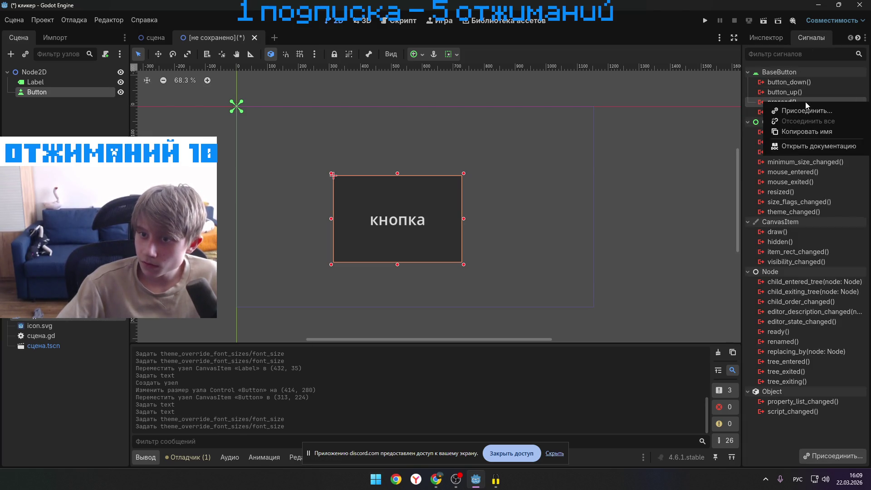
{"action": "left_click", "coordinate": [400, 31]}
{"action": "left_click", "coordinate": [398, 20]}
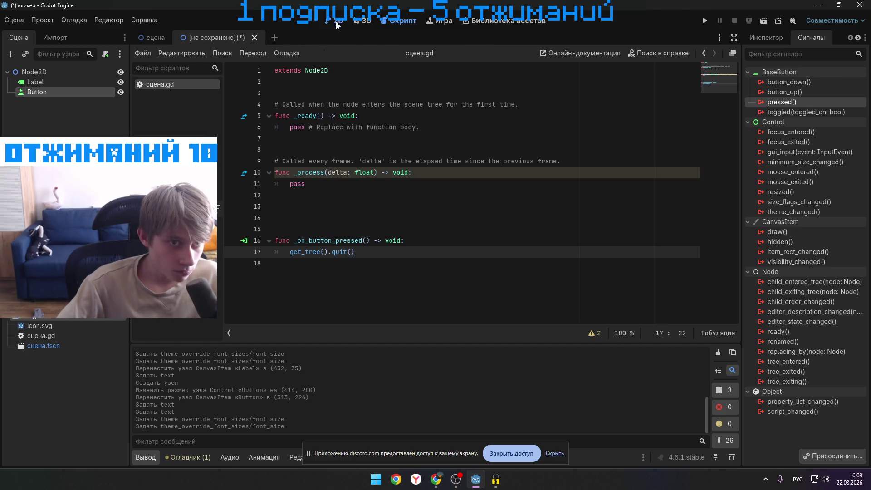
{"action": "left_click", "coordinate": [336, 21]}
{"action": "right_click", "coordinate": [777, 102]}
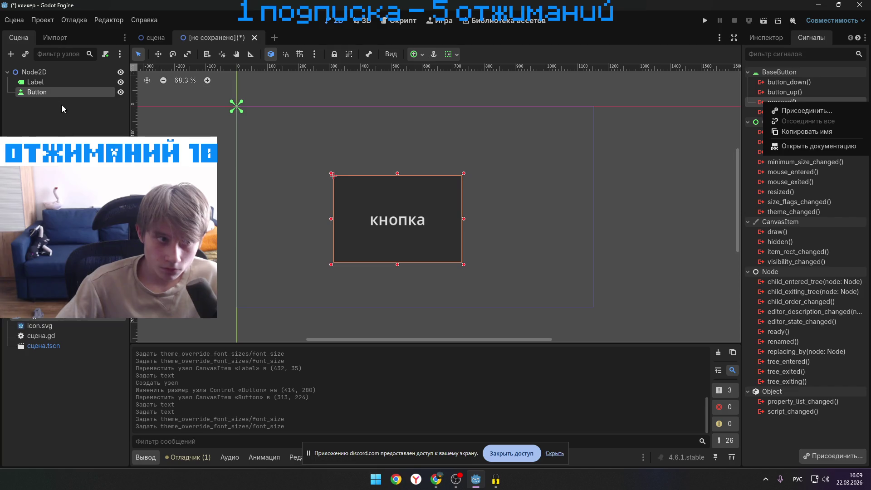
- Attach a new script res://button.gd, extending Button, to the Button node
{"action": "left_click", "coordinate": [108, 58]}
{"action": "left_click", "coordinate": [107, 55]}
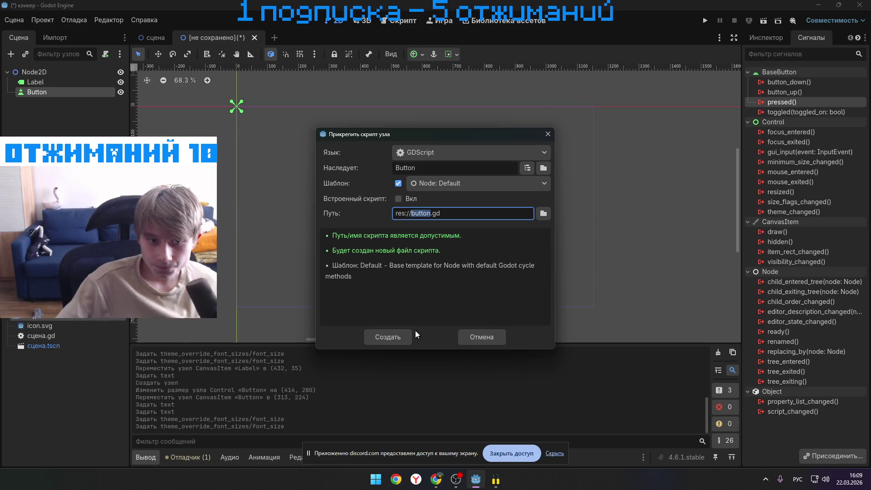
{"action": "left_click", "coordinate": [400, 336]}
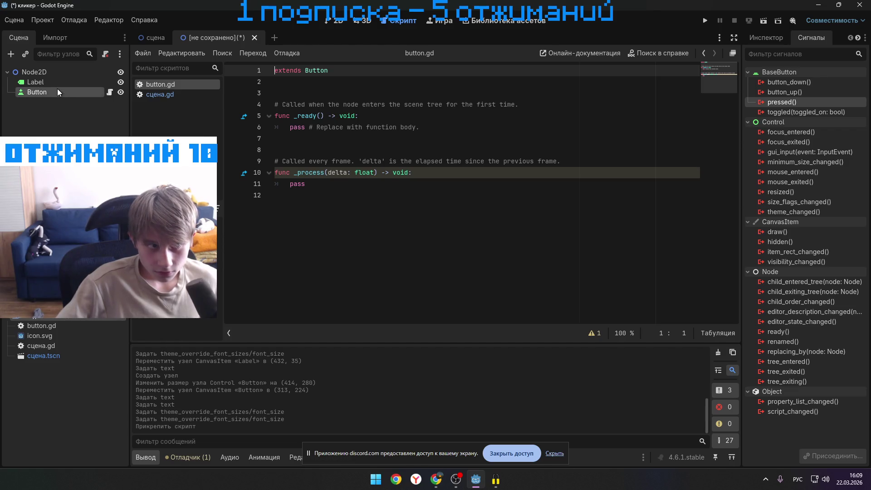
{"action": "mouse_move", "coordinate": [164, 44]}
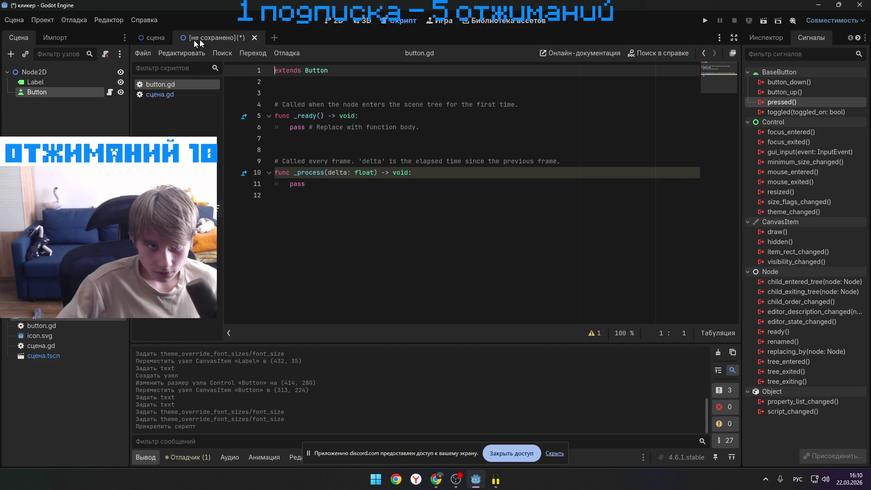
{"action": "left_click", "coordinate": [334, 22]}
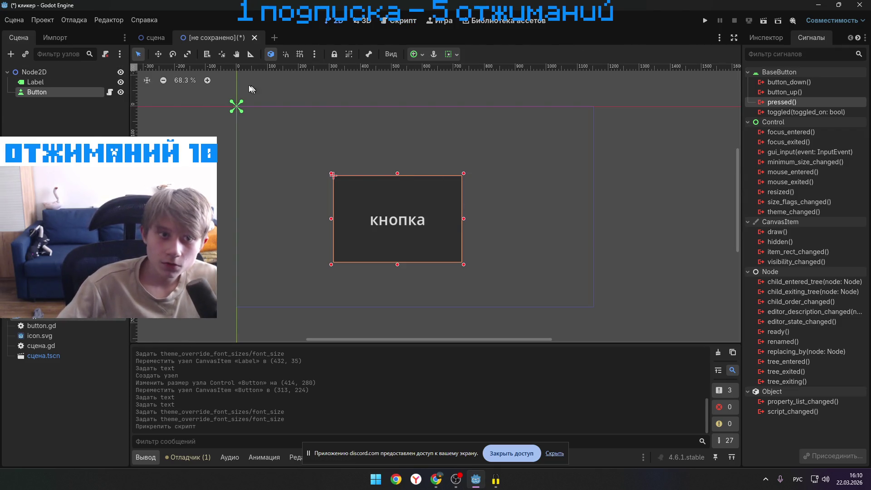
{"action": "right_click", "coordinate": [200, 37]}
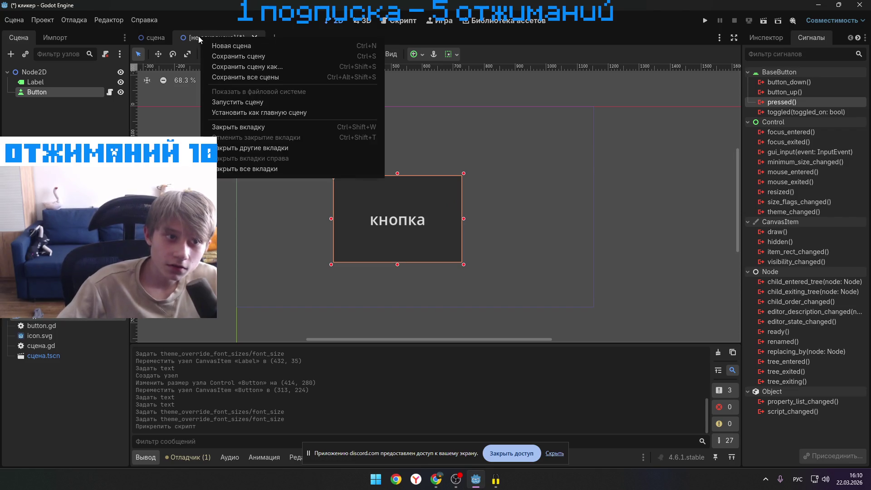
- Choose Сохранить сцену как... to store the scene as кнопка_2d.tscn
{"action": "left_click", "coordinate": [265, 58]}
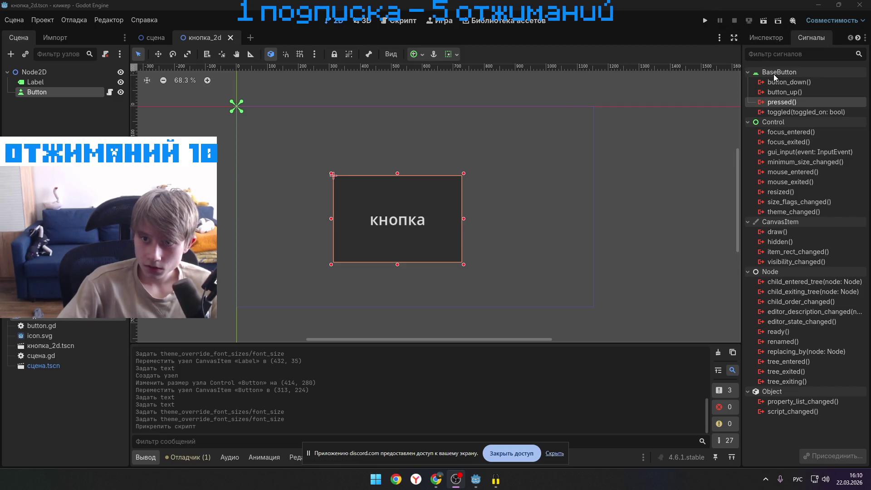
- Connect the button's pressed signal to _on_pressed and clear the placeholder pass from its body
{"action": "right_click", "coordinate": [766, 102]}
{"action": "left_click", "coordinate": [785, 113]}
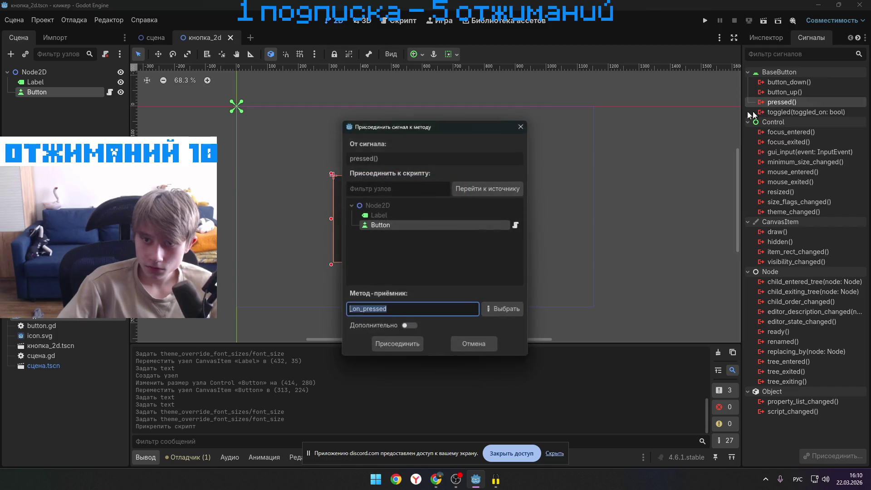
{"action": "left_click", "coordinate": [397, 346]}
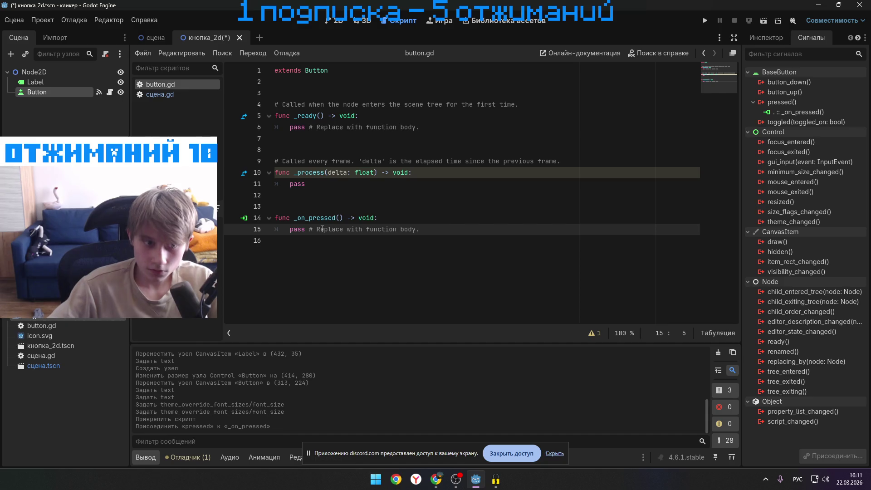
{"action": "left_click_drag", "start_coordinate": [420, 229], "coordinate": [276, 230]}
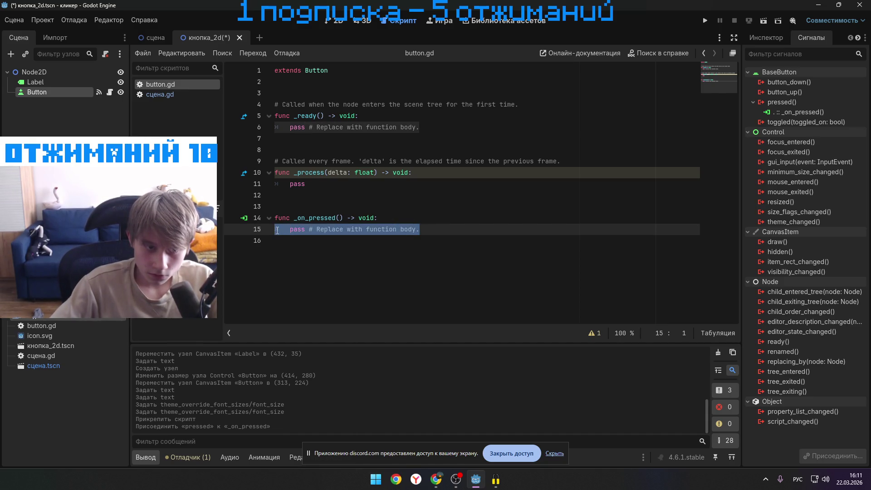
{"action": "key", "text": "BackSpace"}
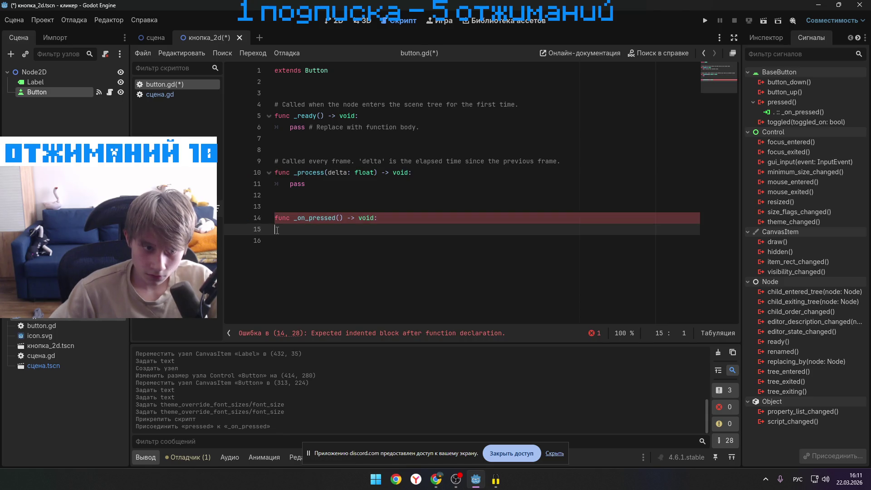
{"action": "key", "text": "BackSpace"}
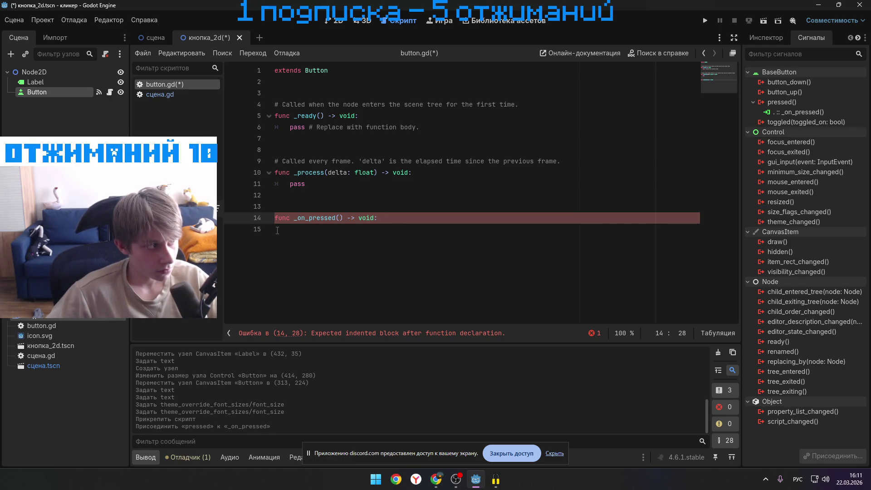
{"action": "key", "text": "Return"}
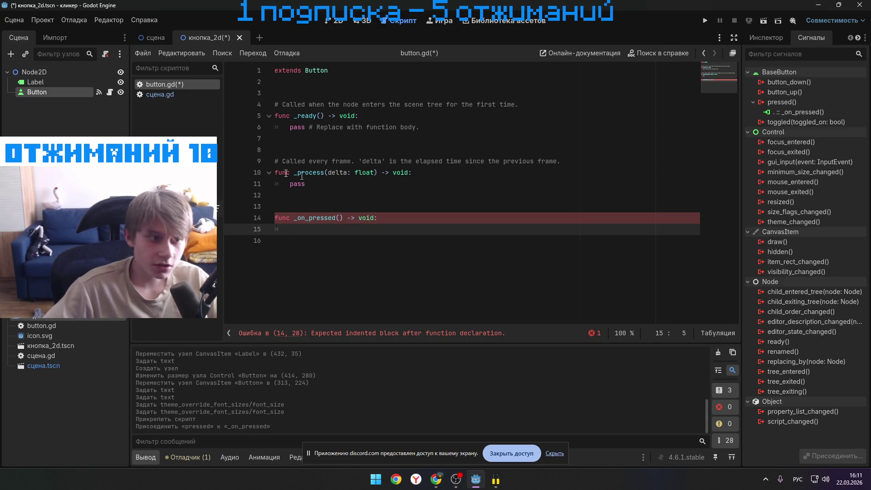
- Write $"../Label".text = Привет, мир! on line 15 by dragging in the Label node
{"action": "mouse_move", "coordinate": [36, 81]}
{"action": "left_mouse_down"}
{"action": "mouse_move", "coordinate": [300, 229]}
{"action": "mouse_move", "coordinate": [331, 228]}
{"action": "left_mouse_up"}
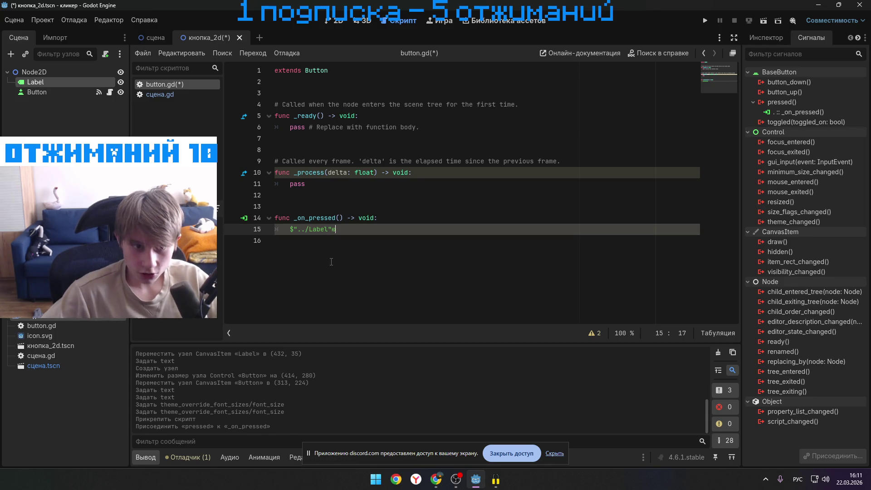
{"action": "key", "text": "alt+shift"}
{"action": "type", "text": "."}
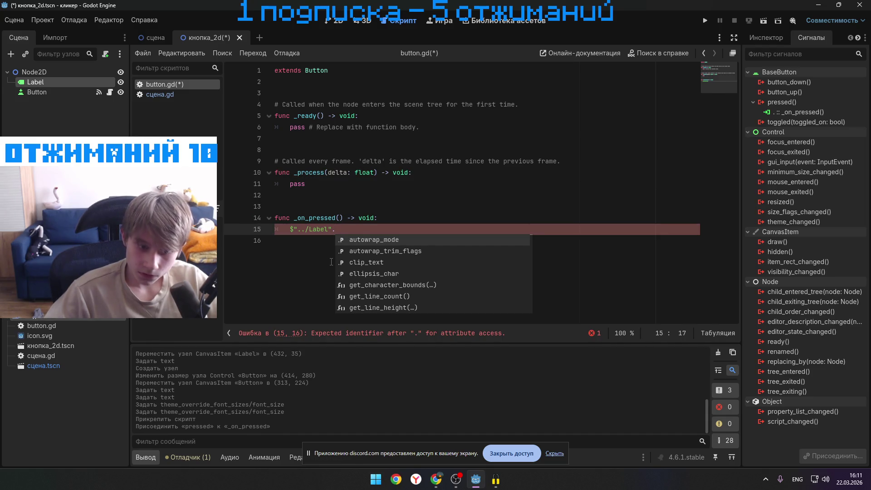
{"action": "type", "text": "text"}
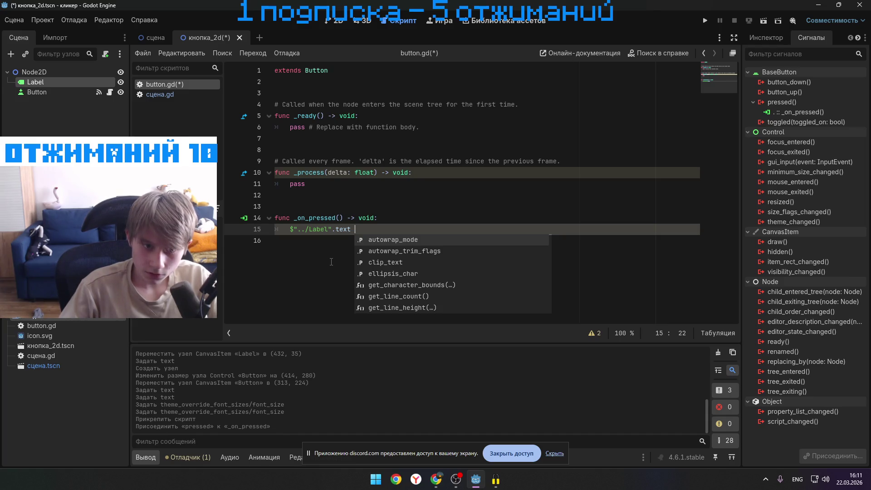
{"action": "type", "text": "+"}
{"action": "key", "text": "alt+shift"}
{"action": "type", "text": "="}
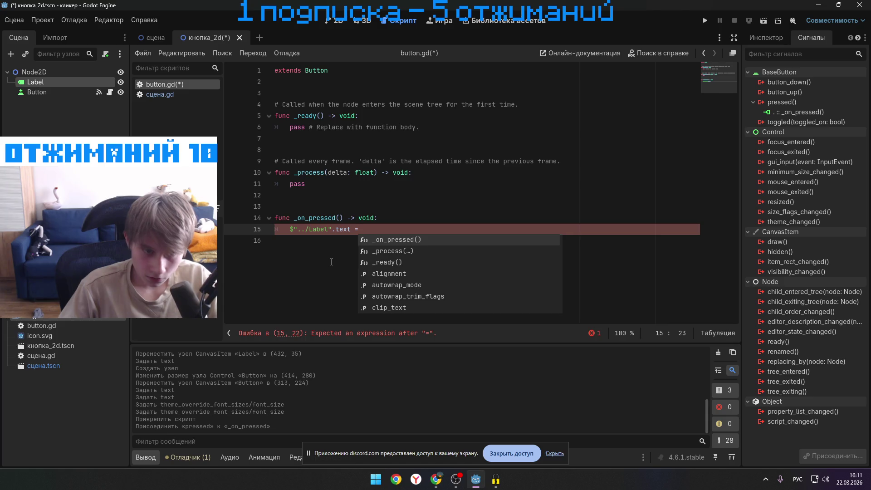
{"action": "left_click", "coordinate": [435, 479]}
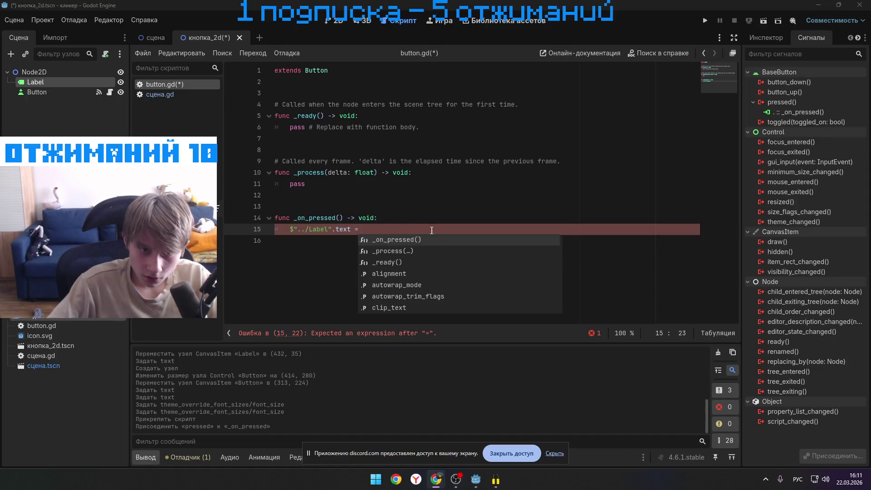
{"action": "left_click", "coordinate": [370, 226]}
{"action": "key", "text": "alt+Tab"}
{"action": "key", "text": "alt+Tab"}
{"action": "key", "text": "alt+Tab"}
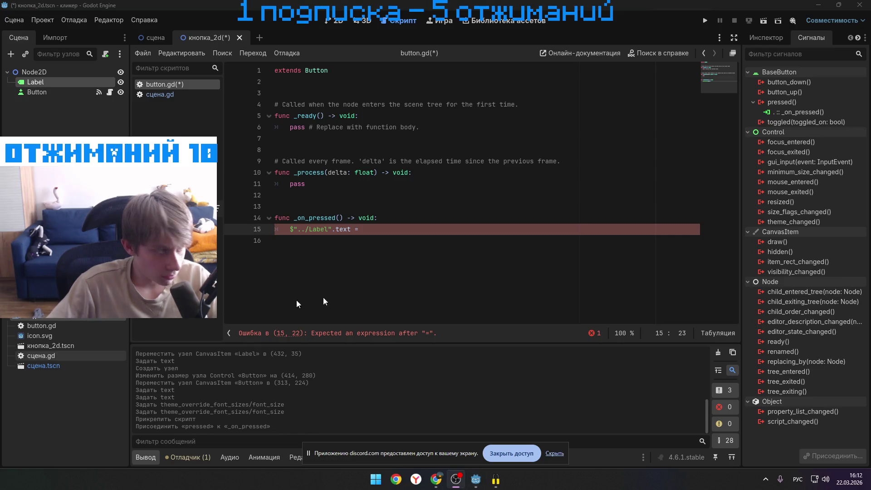
{"action": "key", "text": "alt+Tab"}
{"action": "type", "text": "Привет, мир!"}
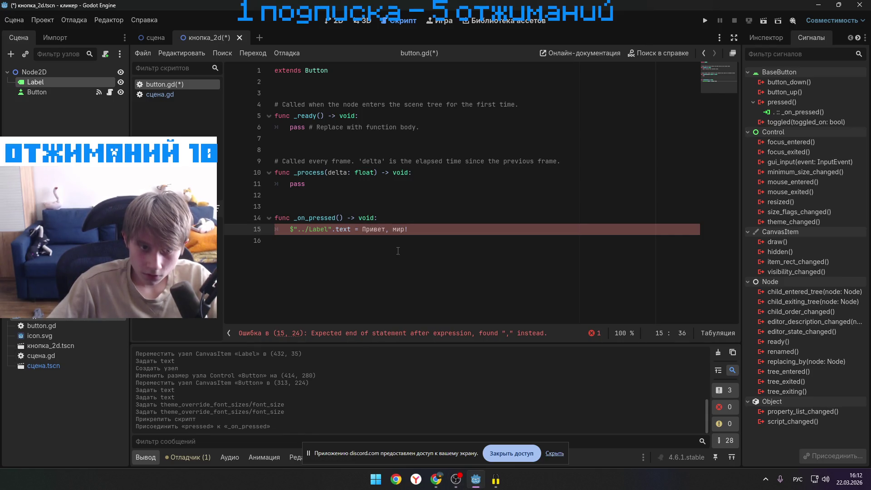
- Remove the extra space, wrap Привет, мир! in quotes, and run the current scene
{"action": "left_click", "coordinate": [363, 229]}
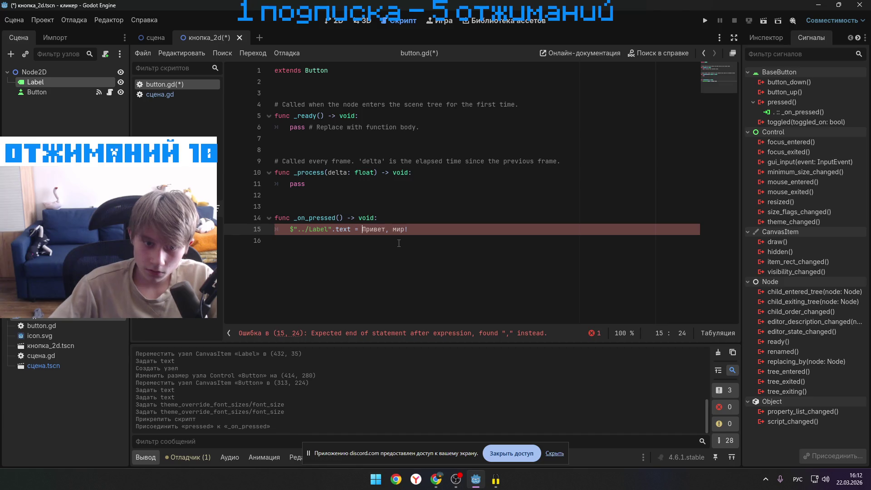
{"action": "key", "text": "BackSpace"}
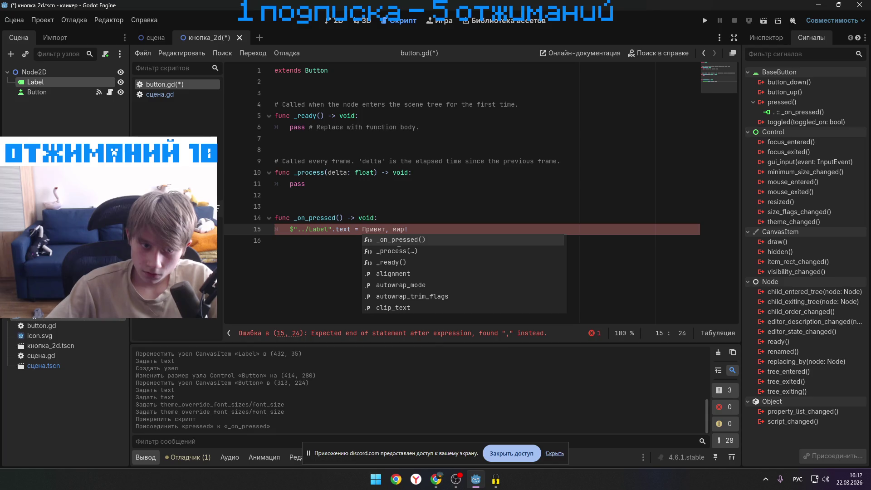
{"action": "key", "text": "Escape"}
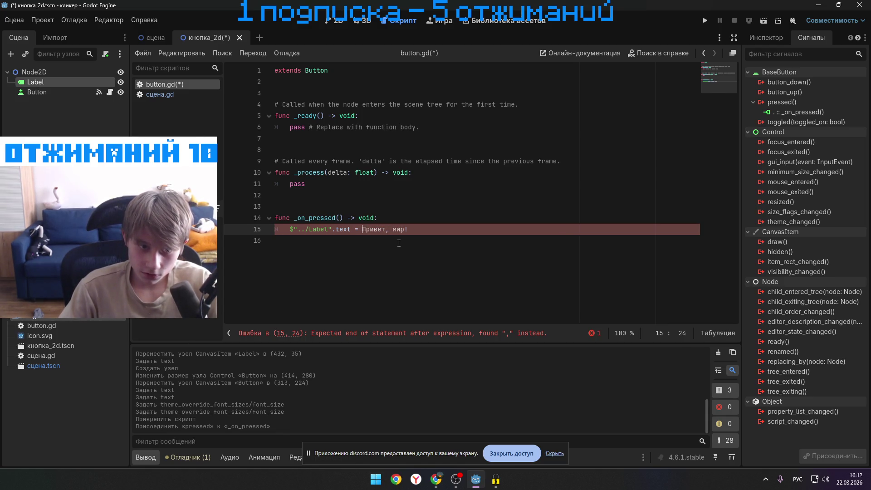
{"action": "key", "text": "ctrl+space"}
{"action": "key", "text": "alt+Tab"}
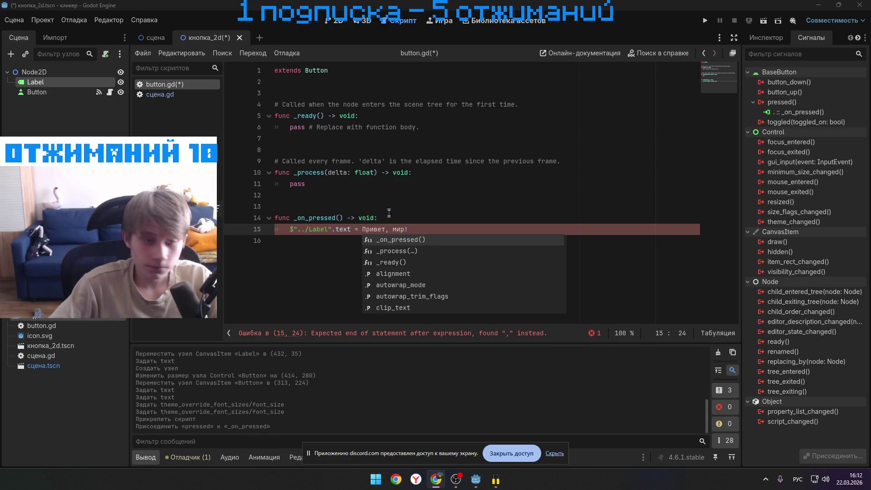
{"action": "left_click", "coordinate": [364, 230]}
{"action": "type", "text": "\""}
{"action": "left_click", "coordinate": [416, 228]}
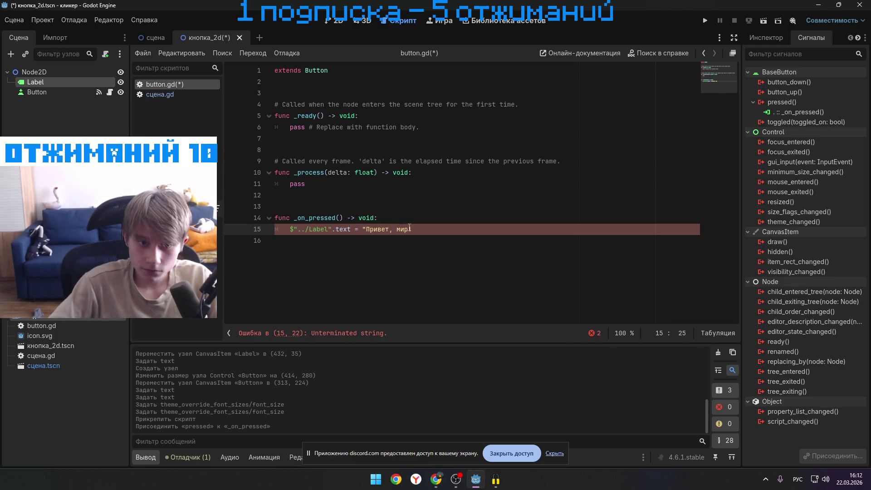
{"action": "type", "text": "\""}
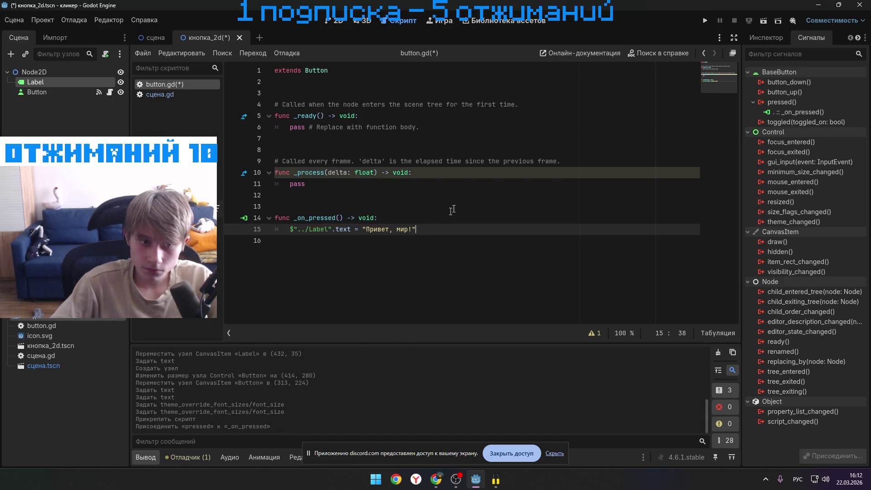
{"action": "left_click", "coordinate": [775, 27]}
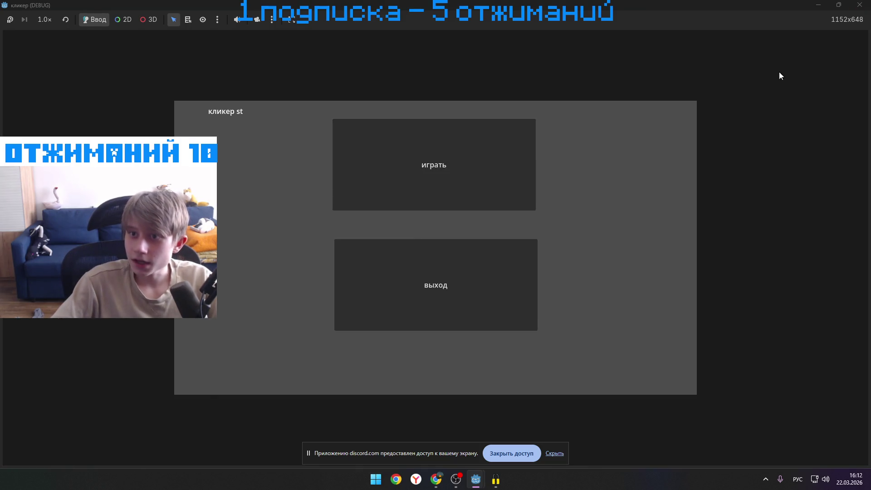
- Close the running game window and switch back to the editor
{"action": "left_click", "coordinate": [425, 327]}
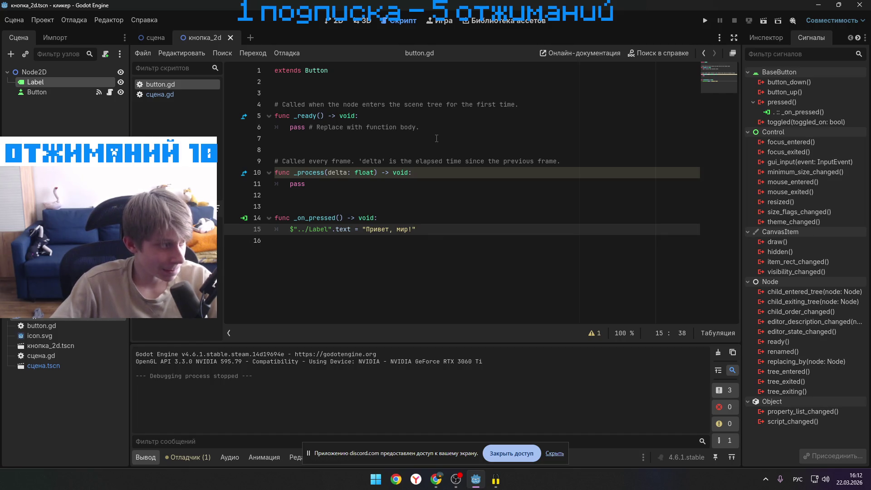
{"action": "key", "text": "alt+Tab"}
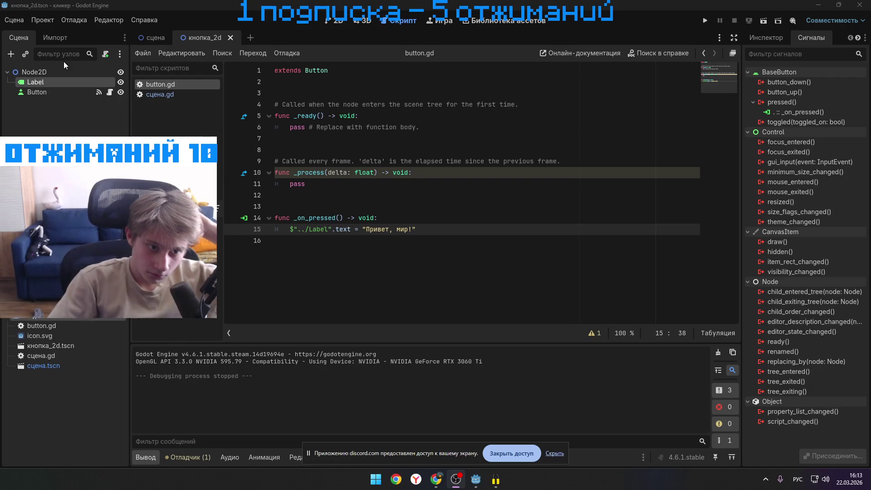
- Switch to the сцена scene, toggling between its 2D view and the script editor
{"action": "left_click", "coordinate": [152, 36]}
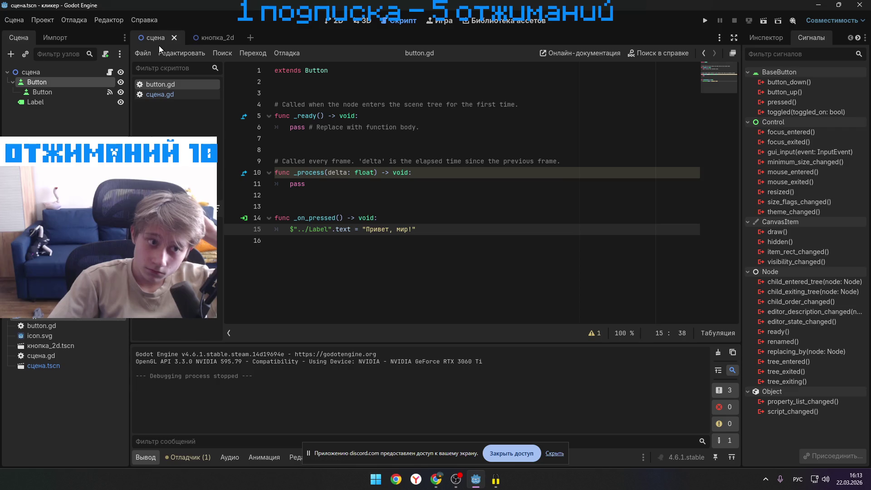
{"action": "left_click", "coordinate": [333, 20]}
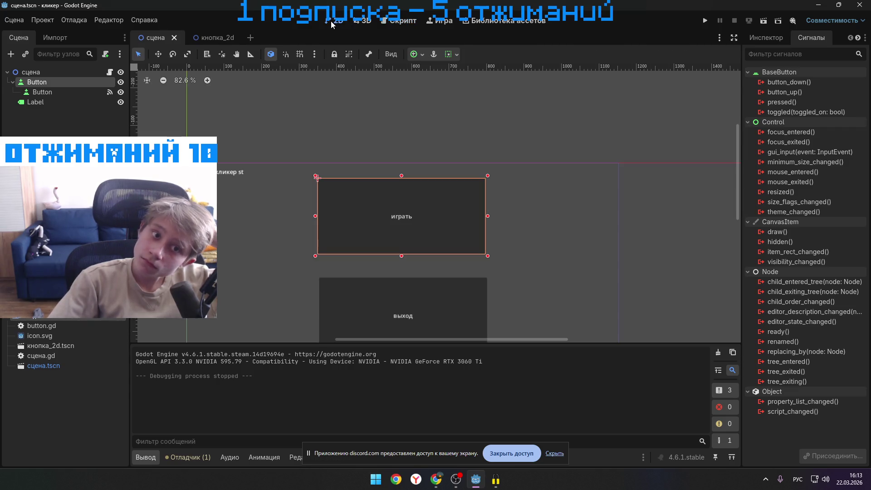
{"action": "left_click", "coordinate": [399, 21]}
{"action": "left_click", "coordinate": [208, 39]}
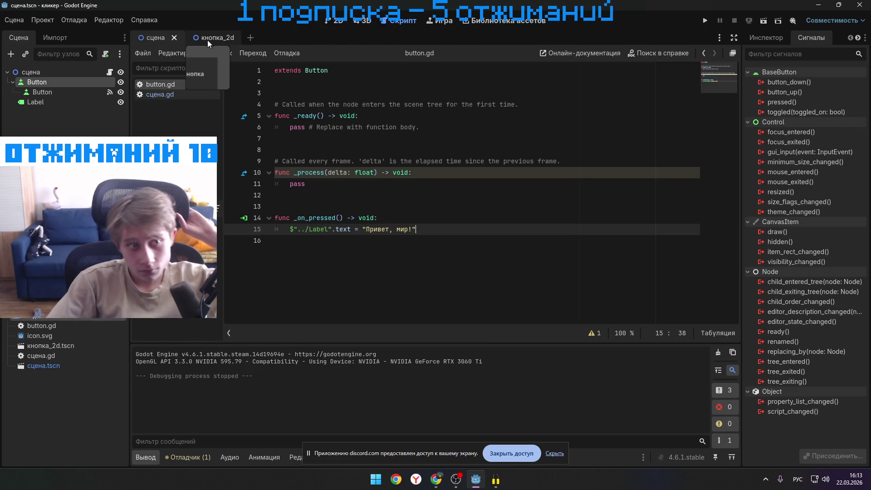
{"action": "left_click", "coordinate": [154, 39]}
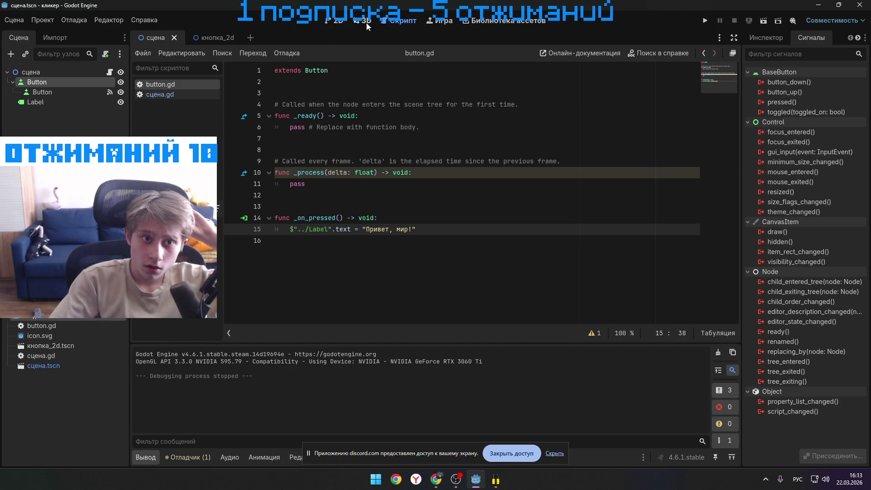
{"action": "left_click", "coordinate": [333, 24]}
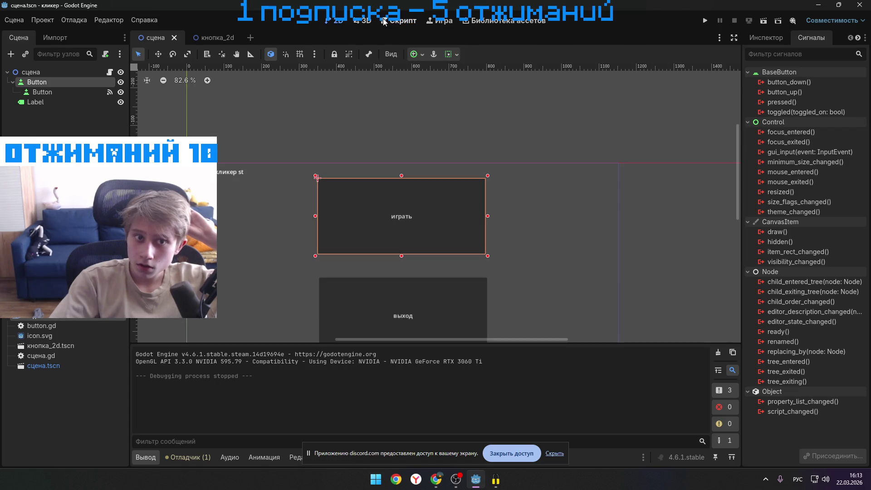
{"action": "left_click", "coordinate": [390, 21]}
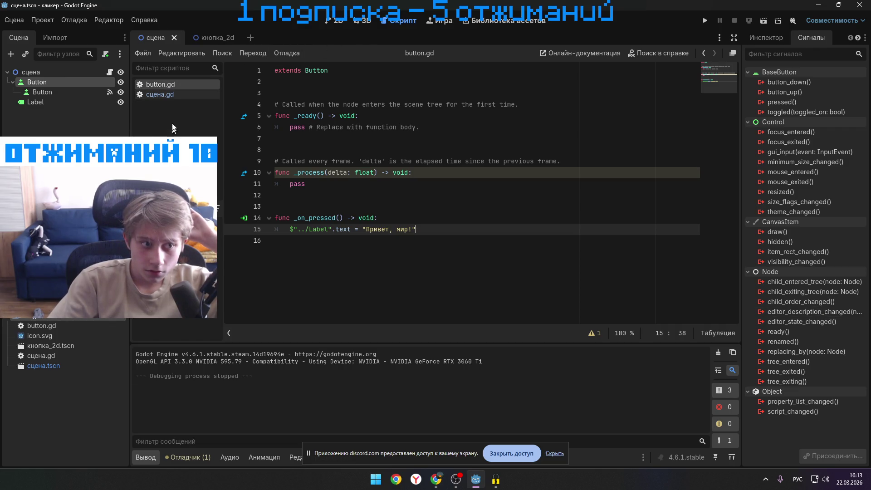
- Open сцена.gd, select the Label and играть button on the canvas, and return to the script
{"action": "left_click", "coordinate": [178, 94]}
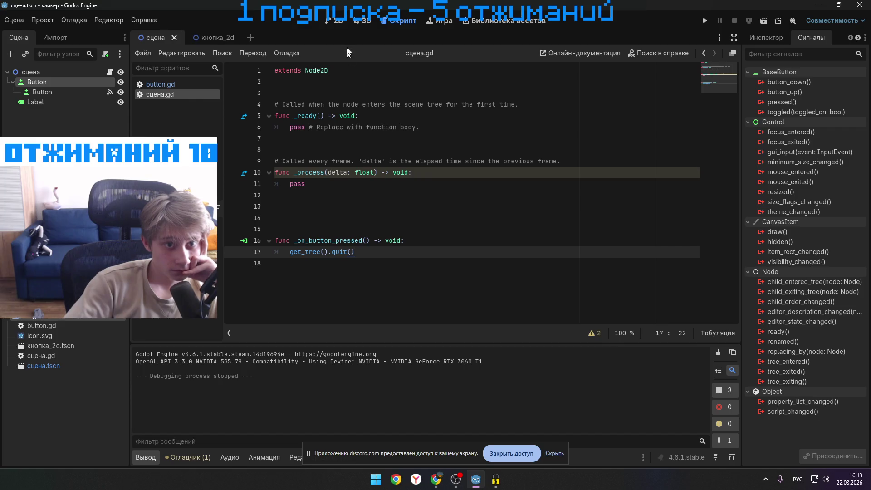
{"action": "left_click", "coordinate": [338, 21]}
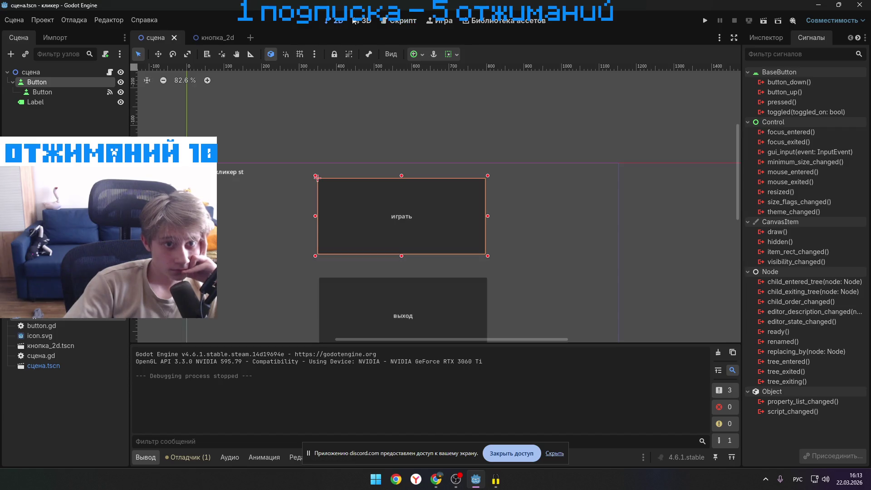
{"action": "left_click", "coordinate": [407, 217]}
{"action": "left_click", "coordinate": [399, 20]}
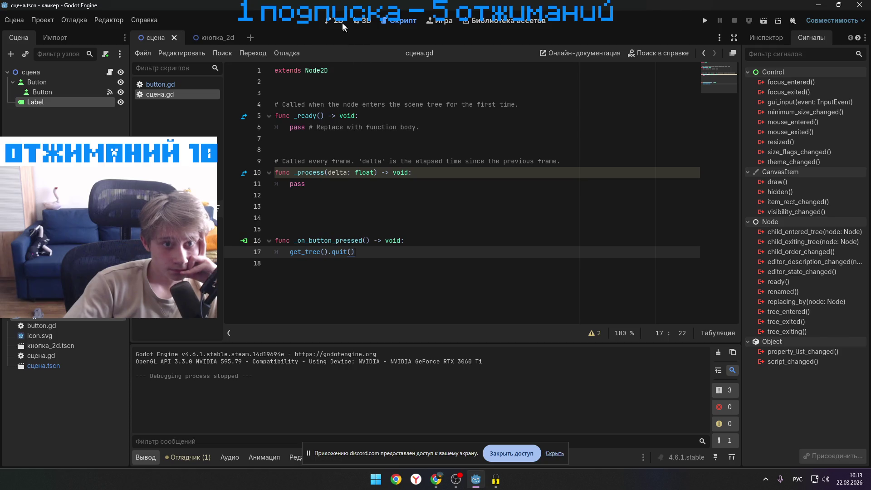
{"action": "left_click", "coordinate": [342, 22]}
{"action": "left_click", "coordinate": [473, 245]}
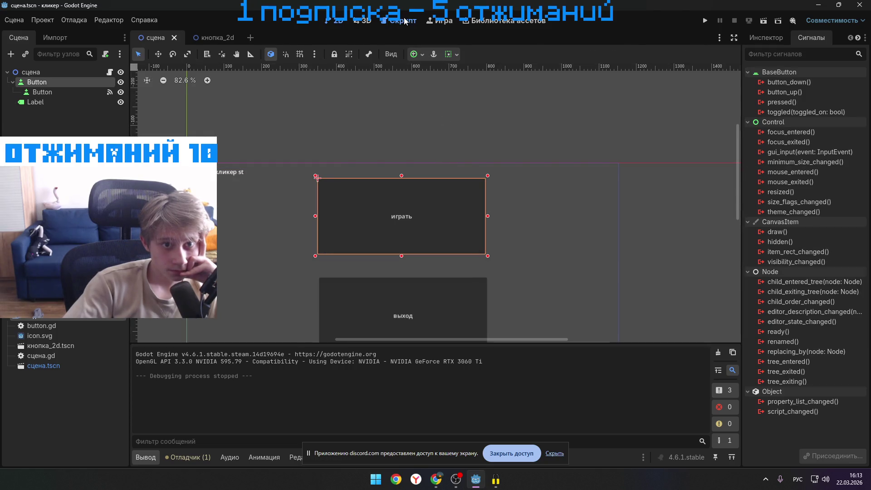
{"action": "left_click", "coordinate": [404, 20]}
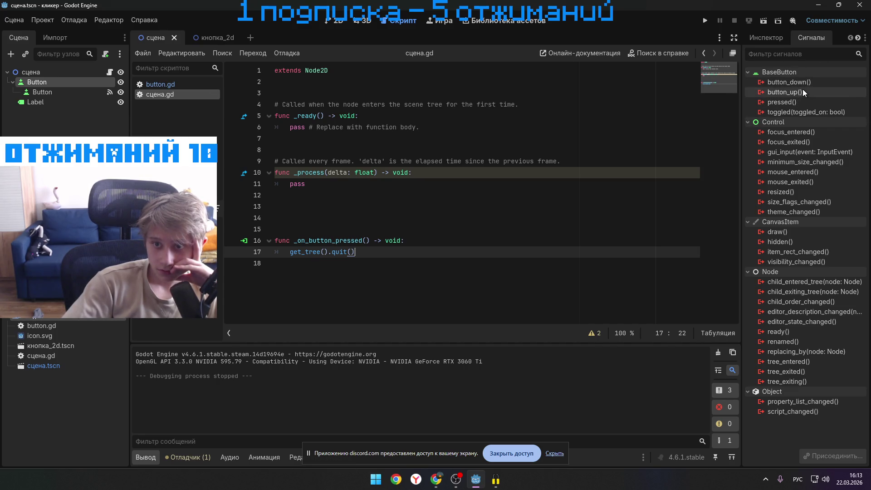
{"action": "left_click", "coordinate": [801, 102]}
{"action": "right_click", "coordinate": [801, 102]}
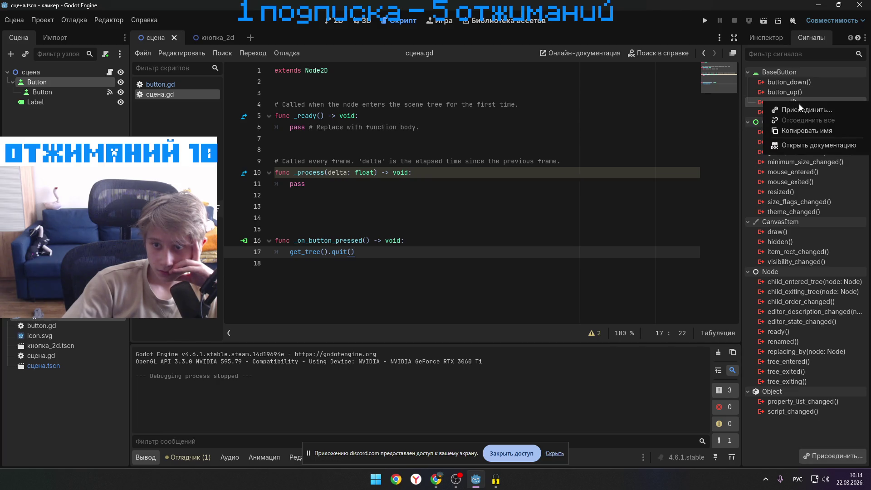
{"action": "left_click", "coordinate": [799, 110]}
{"action": "left_click", "coordinate": [377, 345]}
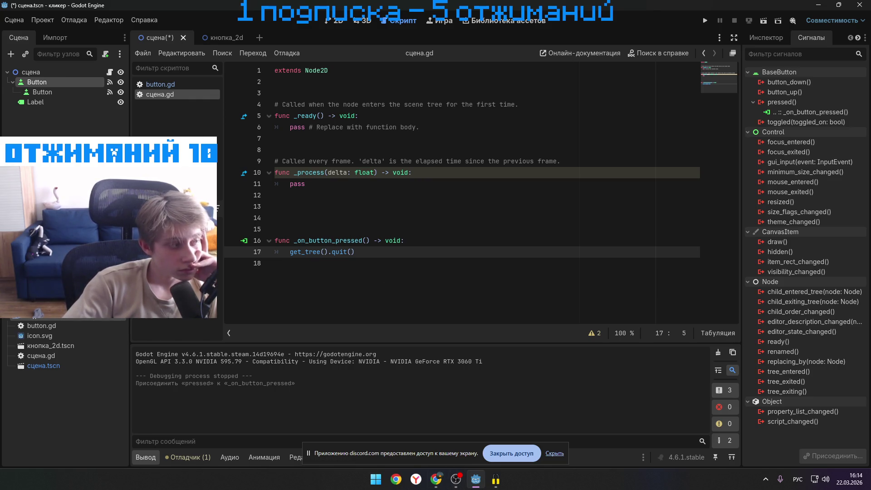
{"action": "key", "text": "alt+Tab"}
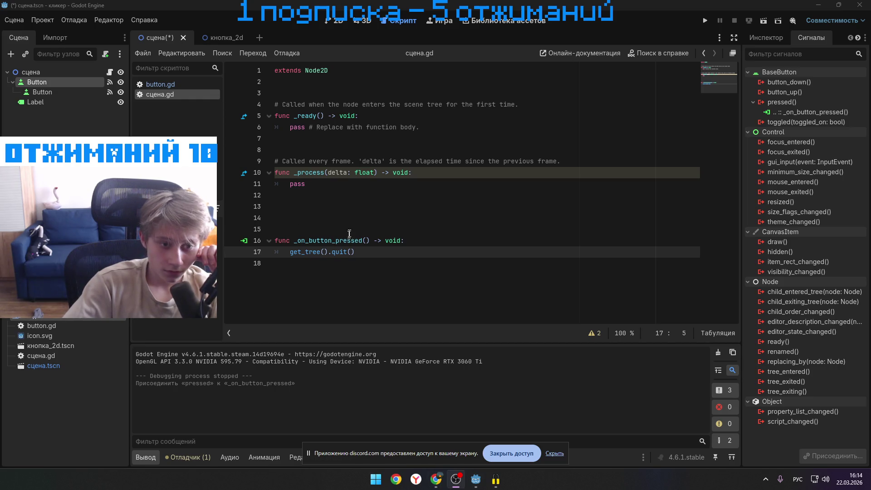
{"action": "left_click", "coordinate": [363, 252]}
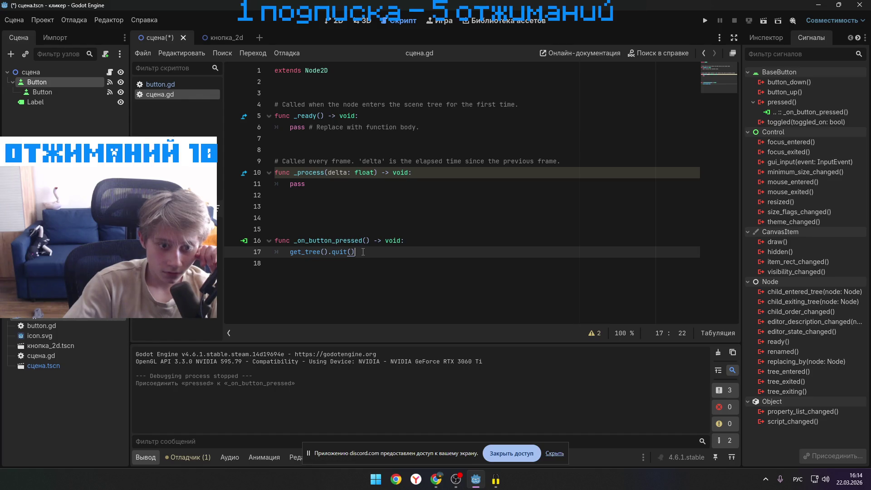
{"action": "left_click_drag", "start_coordinate": [363, 251], "coordinate": [293, 255]}
{"action": "left_click", "coordinate": [424, 253]}
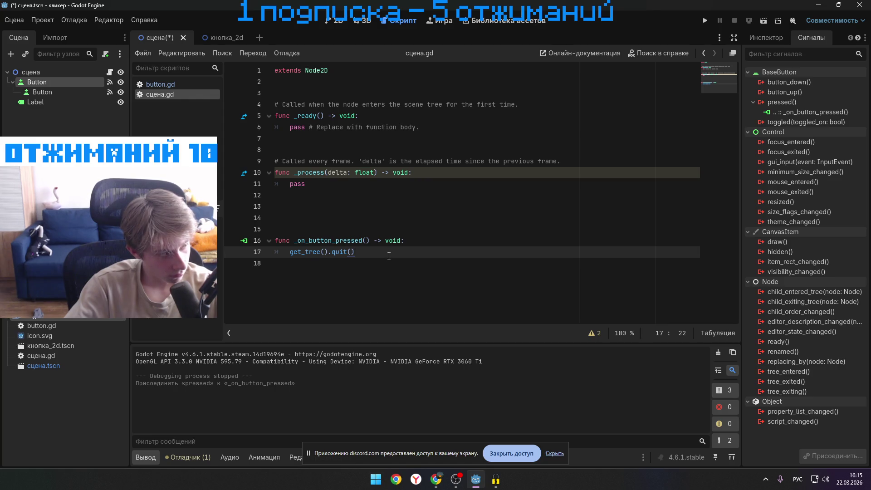
{"action": "left_click", "coordinate": [206, 35]}
- Reconnect the button's pressed signal to _on_button_pressed in the сцена scene
{"action": "left_click", "coordinate": [160, 39]}
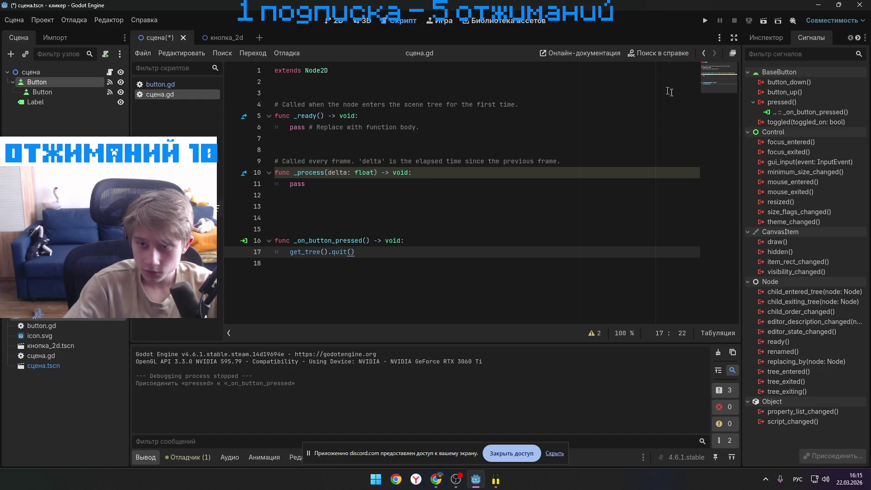
{"action": "left_click", "coordinate": [799, 103]}
{"action": "right_click", "coordinate": [790, 103]}
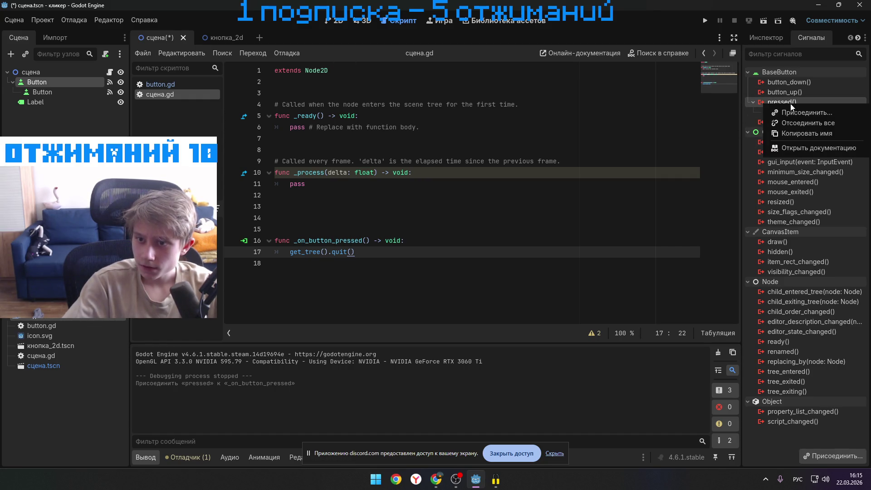
{"action": "left_click", "coordinate": [801, 113]}
{"action": "left_click", "coordinate": [405, 341]}
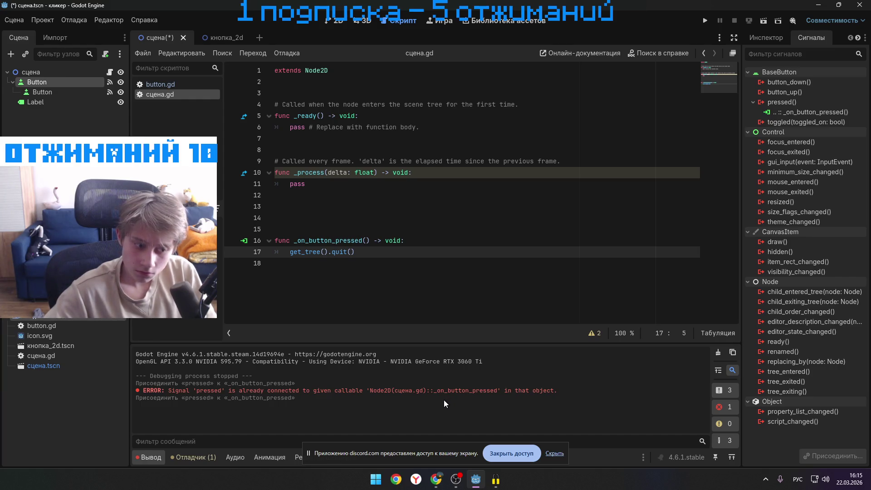
{"action": "left_click", "coordinate": [361, 252]}
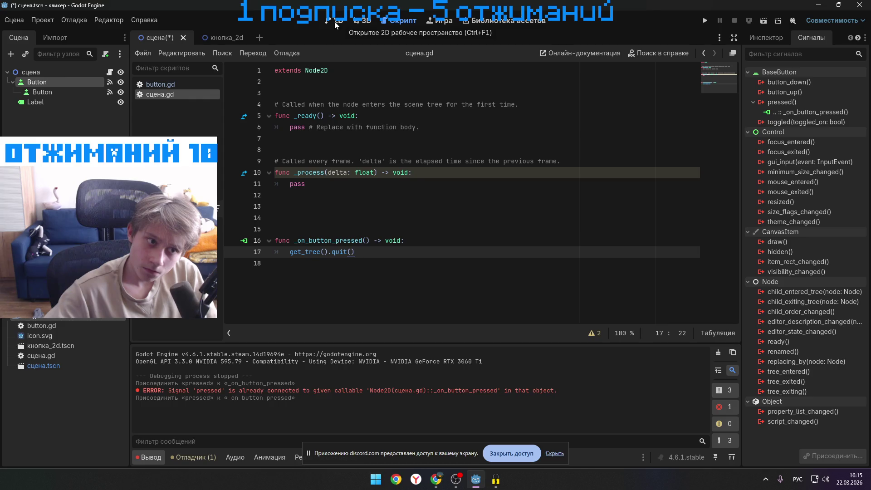
- Open button.gd and begin attaching a script to the Button node
{"action": "left_click", "coordinate": [339, 22]}
{"action": "left_click", "coordinate": [396, 23]}
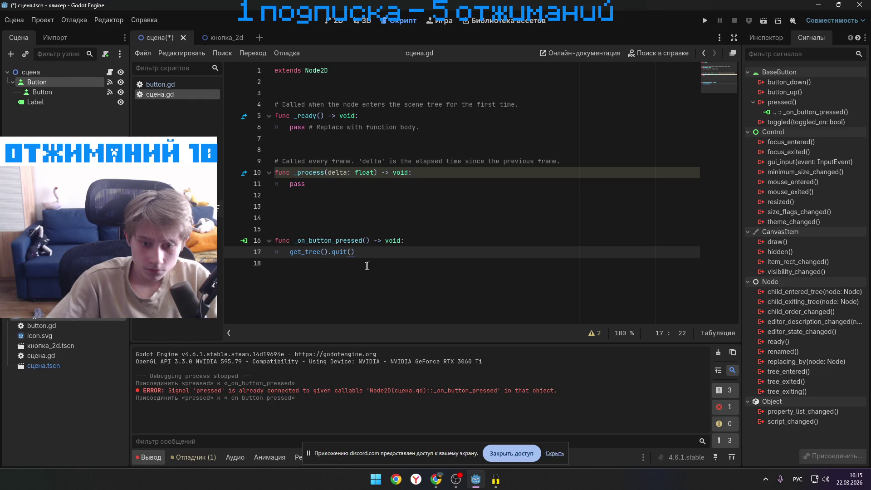
{"action": "left_click", "coordinate": [160, 85]}
{"action": "left_click_drag", "start_coordinate": [159, 94], "coordinate": [350, 245]}
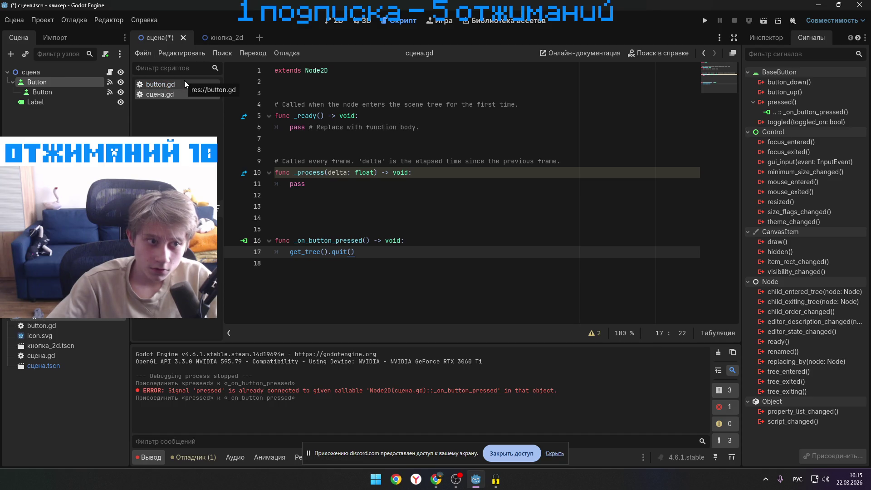
{"action": "left_click", "coordinate": [105, 54]}
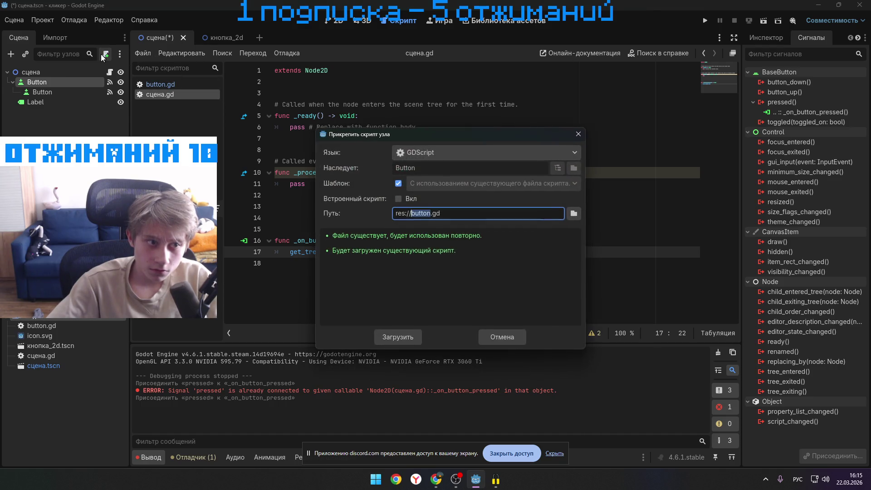
- Detach the script and attach a new script at res://button1.gd to the Button
{"action": "left_click", "coordinate": [403, 336]}
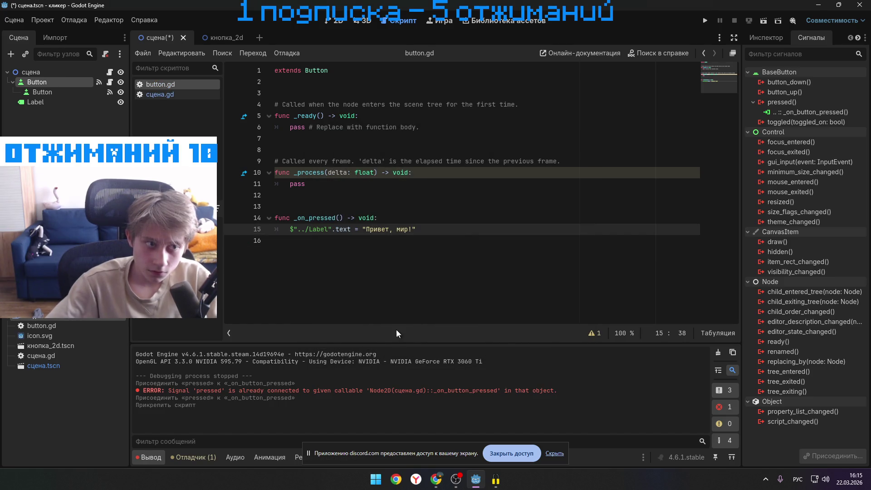
{"action": "left_click", "coordinate": [105, 54]}
{"action": "left_click", "coordinate": [105, 53]}
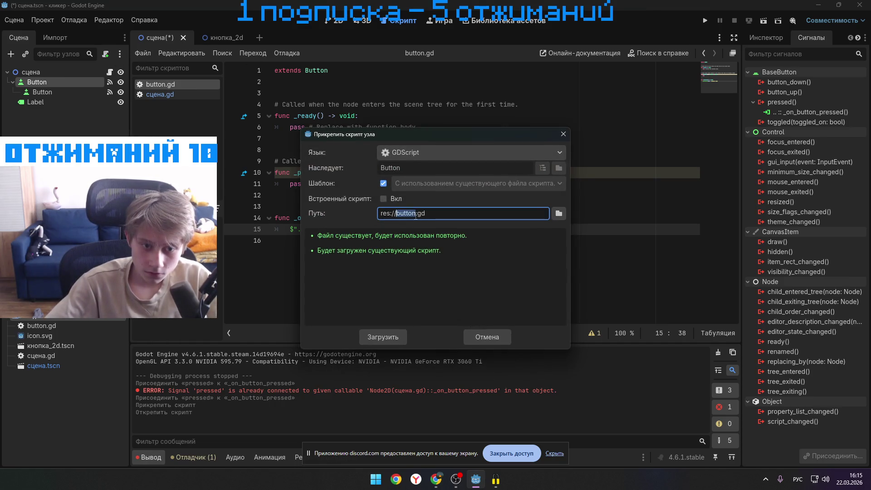
{"action": "key", "text": "BackSpace"}
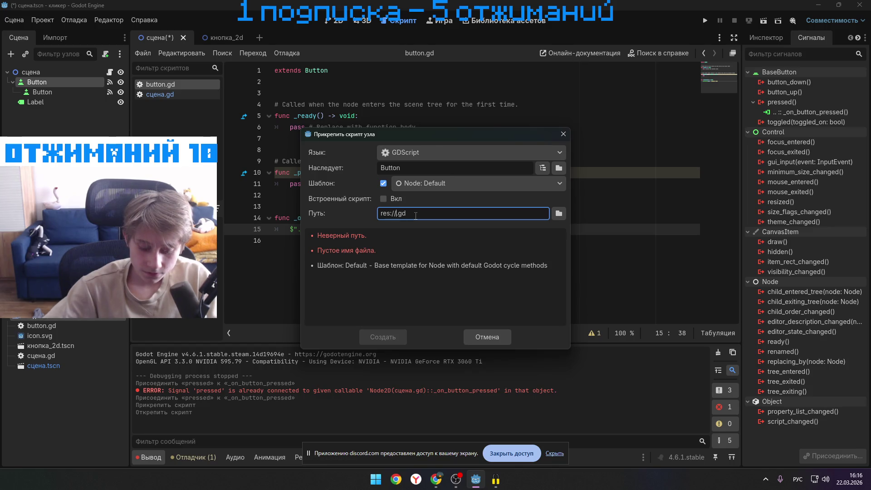
{"action": "key", "text": "ctrl+z"}
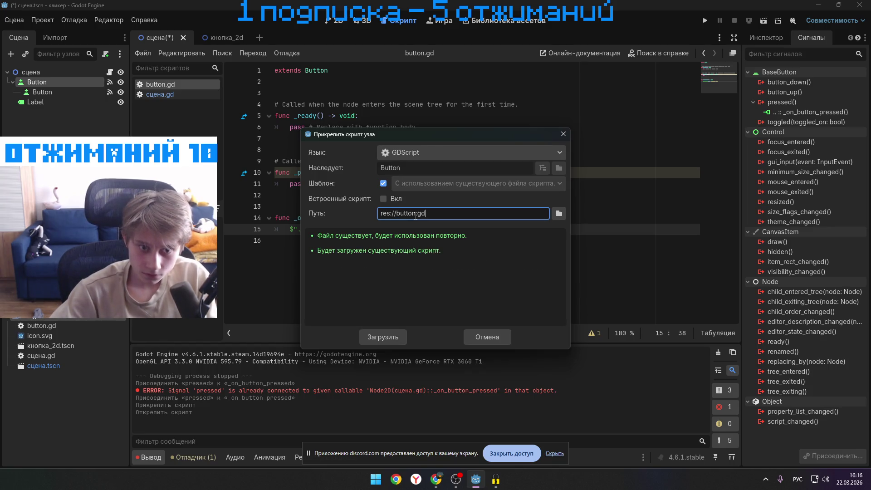
{"action": "left_click", "coordinate": [416, 213]}
{"action": "type", "text": "1"}
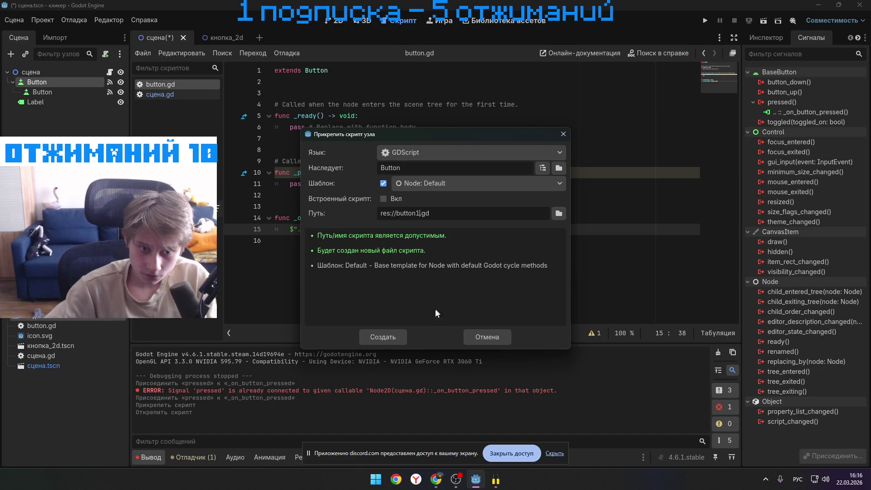
{"action": "left_click", "coordinate": [398, 336]}
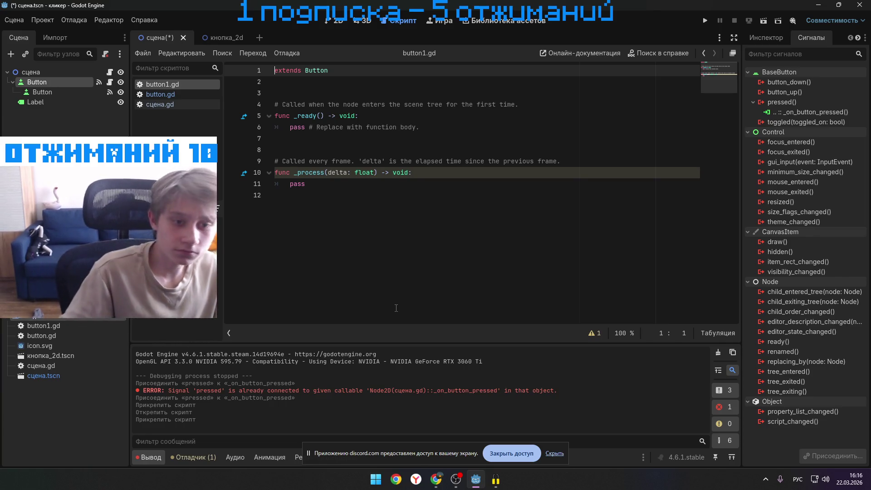
- Delete the empty _process function from button1.gd, removing a pasted change_scene line too
{"action": "left_click_drag", "start_coordinate": [308, 184], "coordinate": [275, 183]}
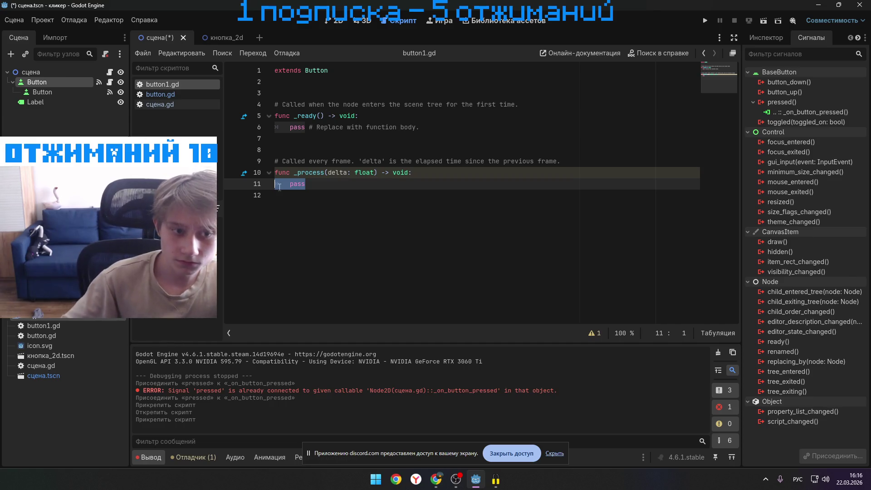
{"action": "key", "text": "BackSpace"}
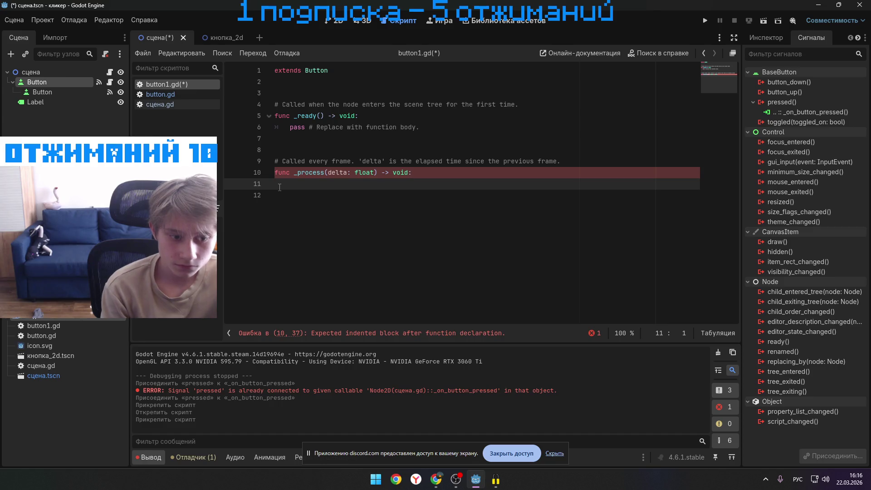
{"action": "key", "text": "BackSpace"}
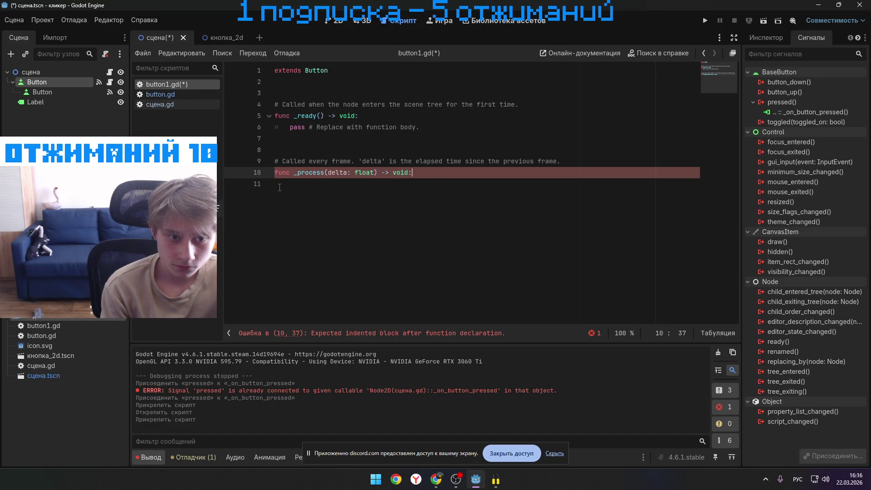
{"action": "key", "text": "BackSpace"}
{"action": "key", "text": "BackSpace"}
{"action": "key", "text": "BackSpace"}
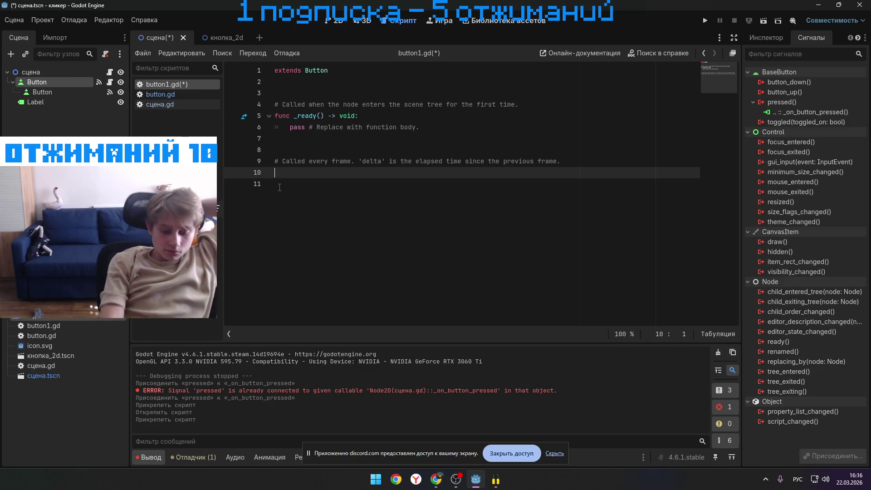
{"action": "type", "text": "get_tree().change_scene('res/sceneName')"}
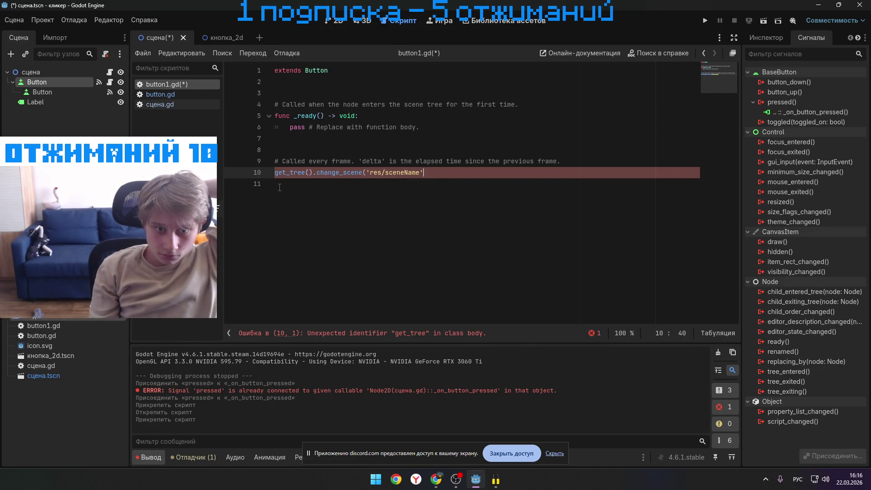
{"action": "key", "text": "BackSpace"}
{"action": "key", "text": "BackSpace"}
{"action": "key", "text": "BackSpace"}
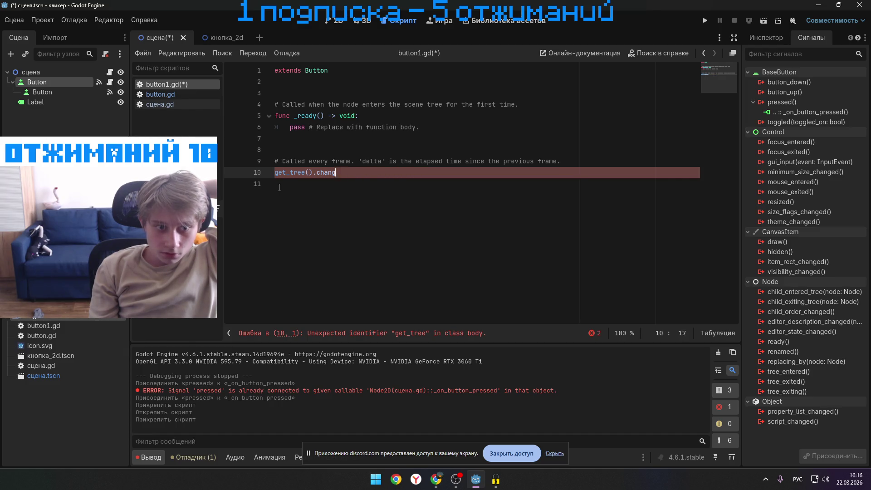
{"action": "key", "text": "BackSpace"}
{"action": "key", "text": "BackSpace"}
{"action": "key", "text": "BackSpace"}
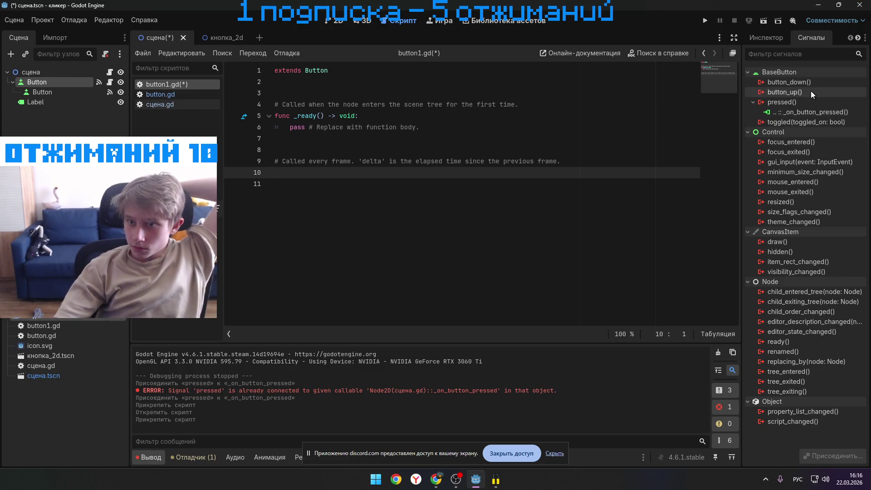
- Reconnect the Button's pressed signal and erase the re-pasted change_scene line again
{"action": "right_click", "coordinate": [807, 97]}
{"action": "key", "text": "Escape"}
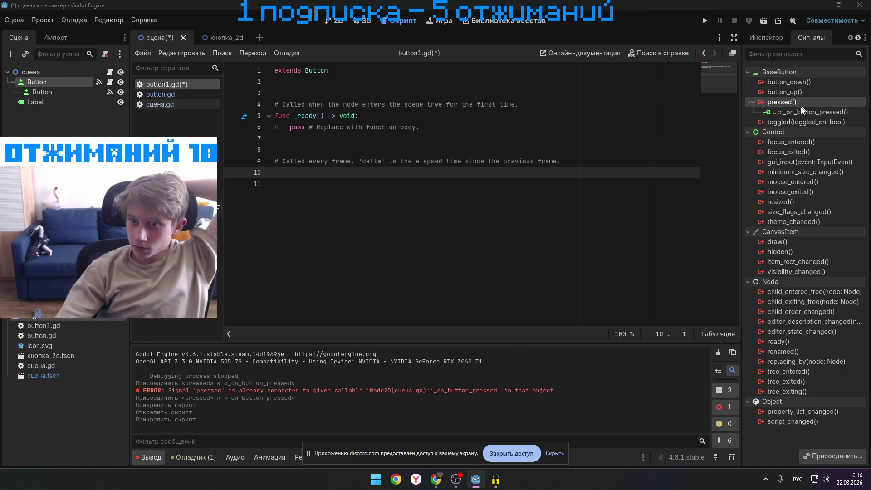
{"action": "double_click", "coordinate": [801, 104]}
{"action": "left_click", "coordinate": [399, 341]}
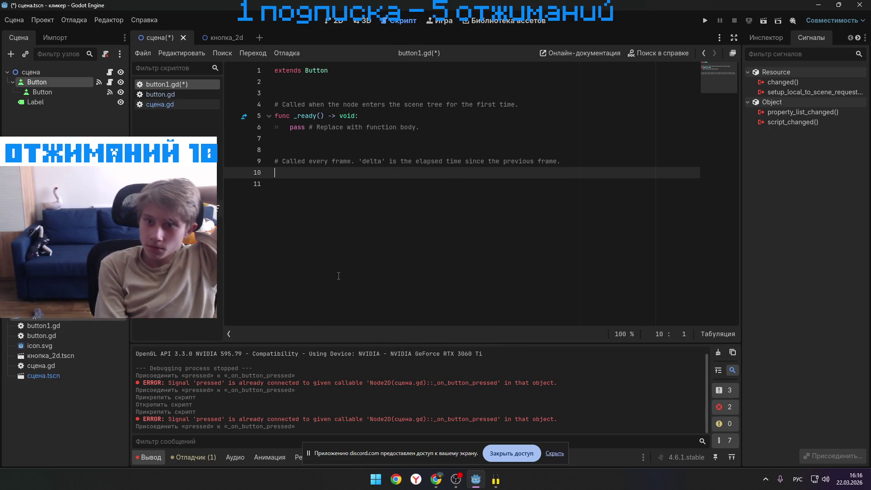
{"action": "type", "text": "get_tree().change_scene('res/sceneName')"}
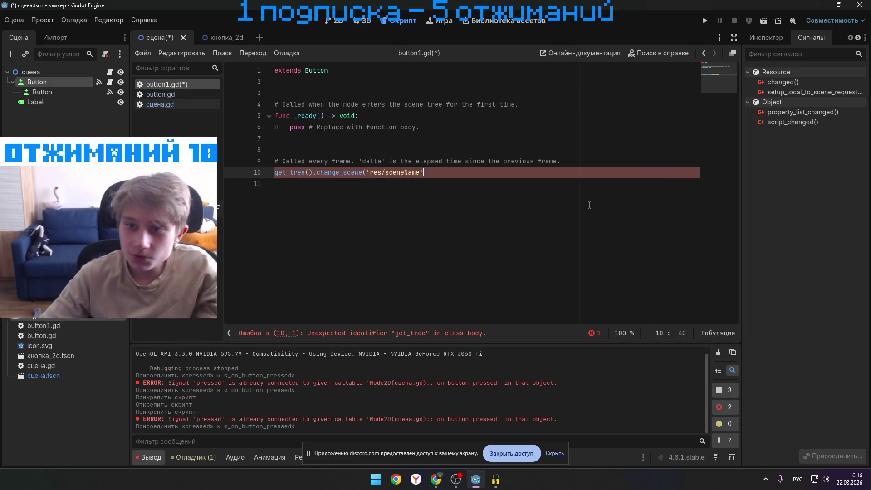
{"action": "key", "text": "BackSpace"}
{"action": "key", "text": "BackSpace"}
{"action": "key", "text": "BackSpace"}
{"action": "key", "text": "BackSpace"}
{"action": "key", "text": "BackSpace"}
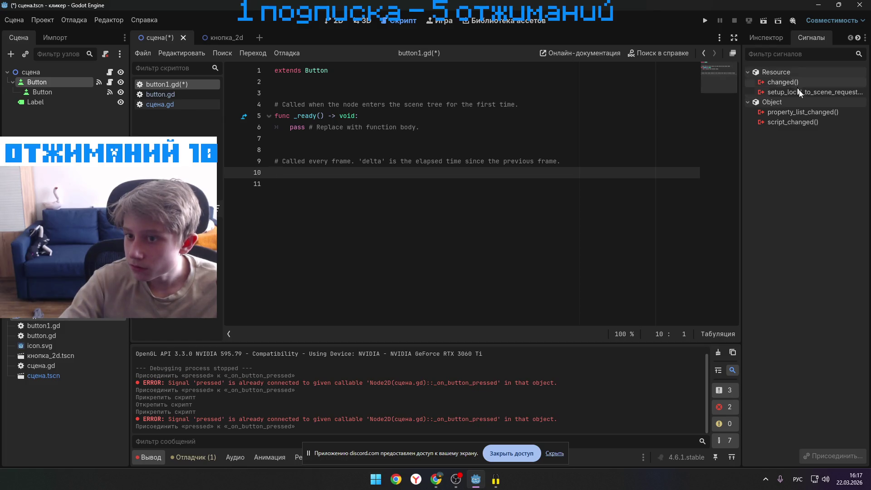
{"action": "left_click", "coordinate": [547, 459]}
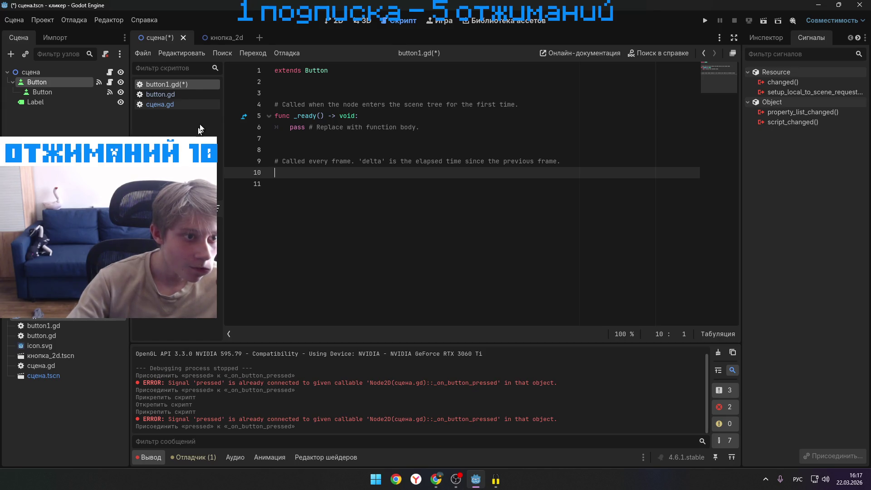
{"action": "left_click", "coordinate": [180, 103]}
- Return to button1.gd, switch to the 2D view, then save the scene and run the game
{"action": "left_click", "coordinate": [185, 84]}
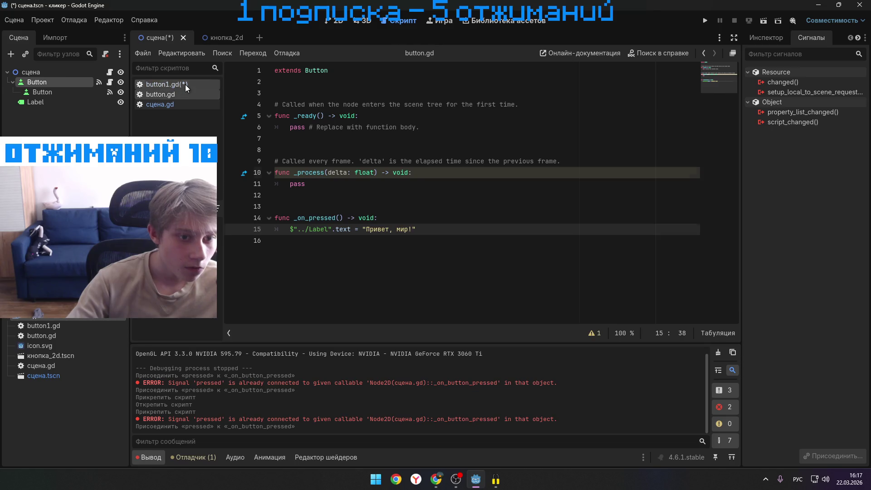
{"action": "left_click", "coordinate": [338, 20]}
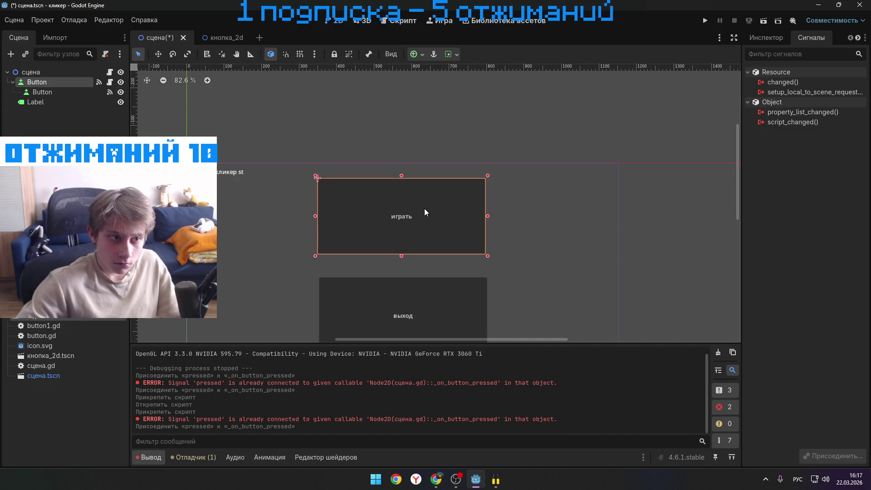
{"action": "left_click", "coordinate": [704, 21]}
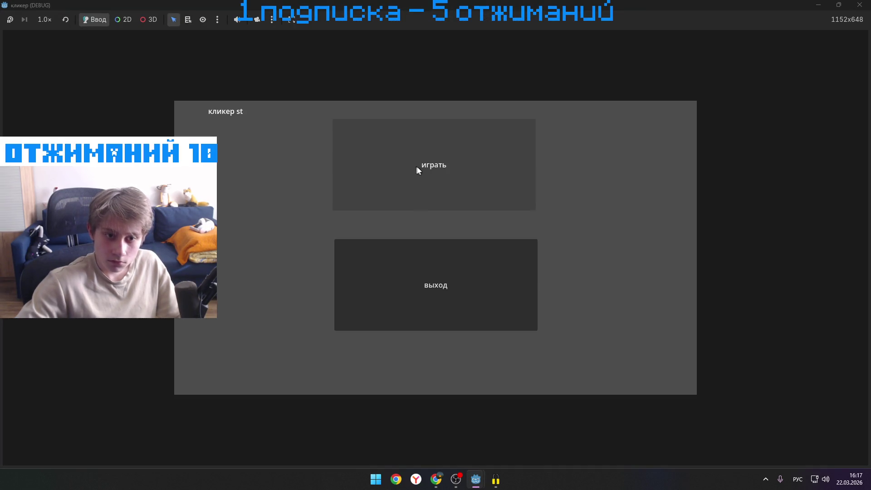
- Run the game again, stop it, and select the играть button in the viewport
{"action": "left_click", "coordinate": [421, 169]}
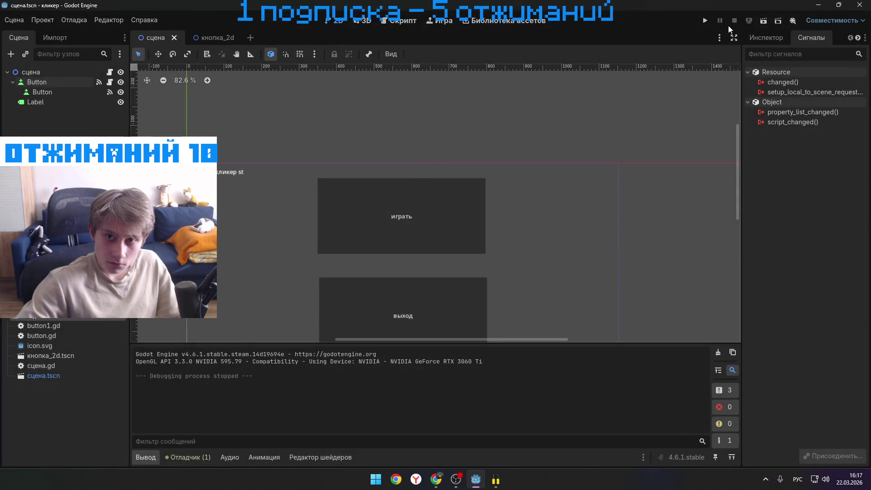
{"action": "left_click", "coordinate": [705, 20]}
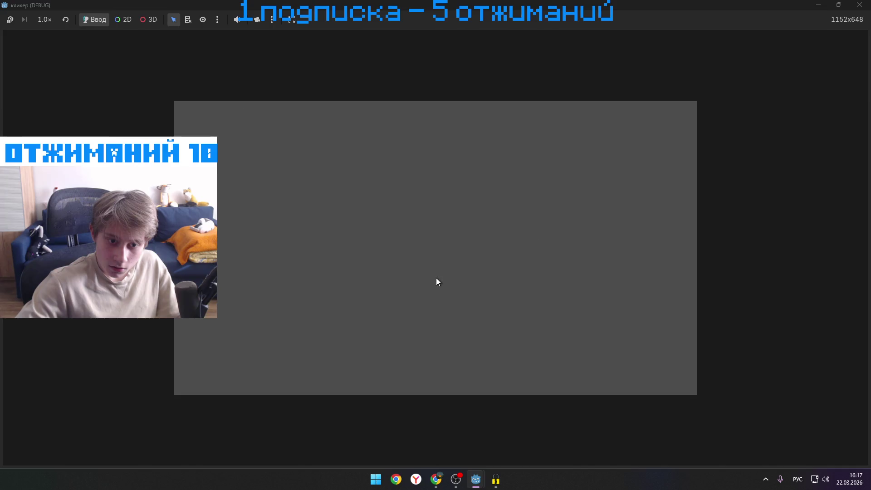
{"action": "left_click", "coordinate": [437, 277]}
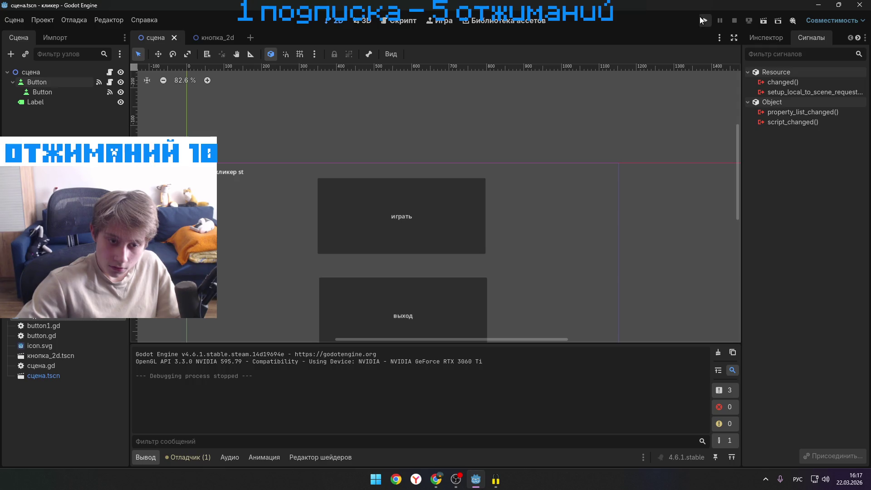
{"action": "left_click", "coordinate": [464, 221]}
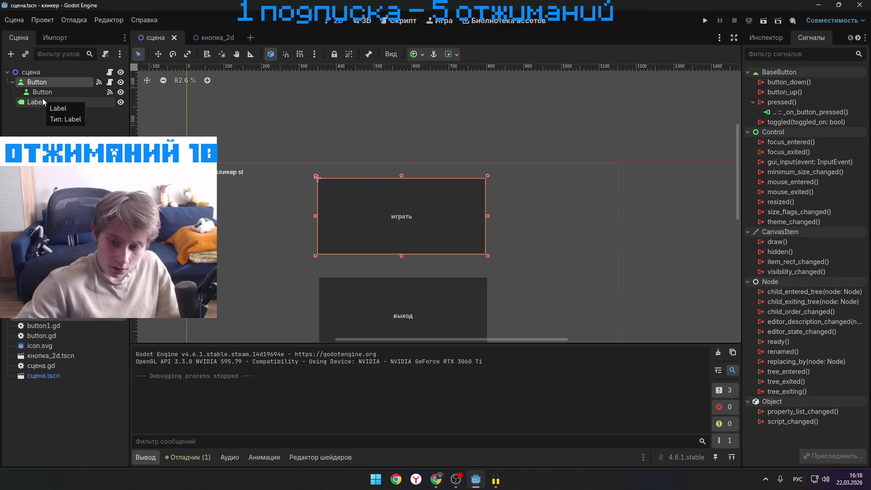
- Select the Label node, drag it toward button1.gd, then select the играть button in 2D
{"action": "left_click", "coordinate": [393, 23]}
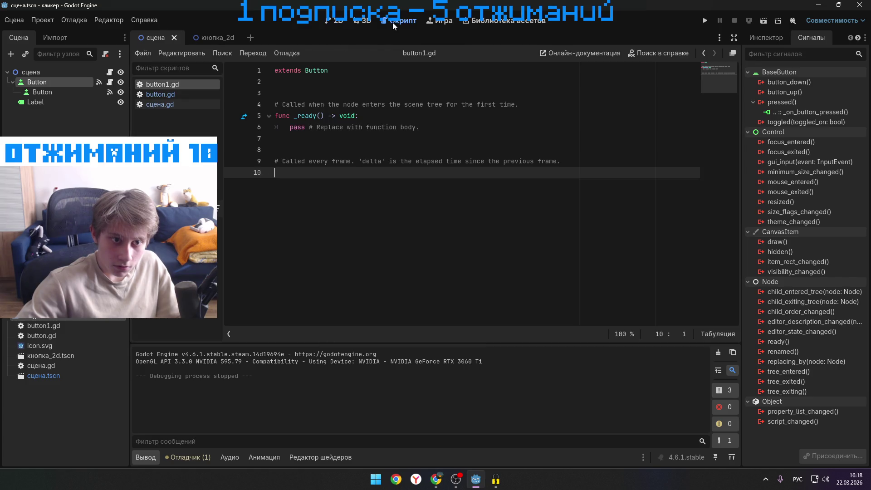
{"action": "left_click", "coordinate": [61, 101]}
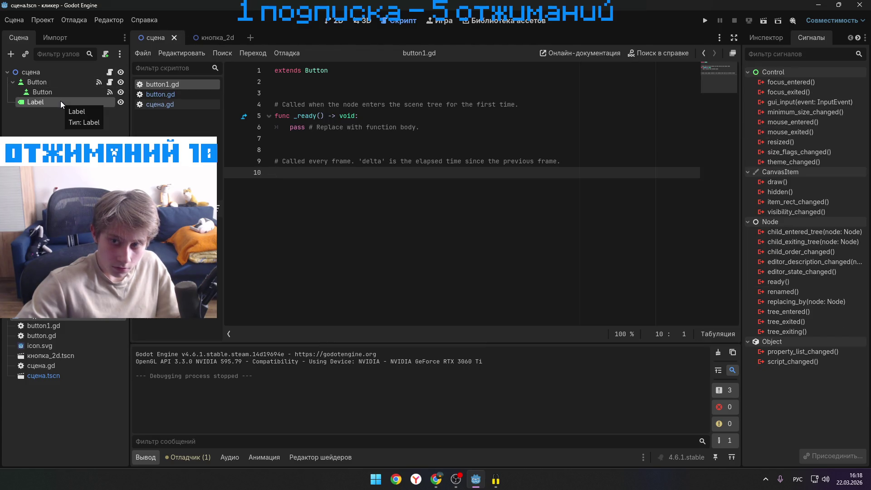
{"action": "mouse_move", "coordinate": [49, 108]}
{"action": "left_mouse_down"}
{"action": "mouse_move", "coordinate": [291, 136]}
{"action": "mouse_move", "coordinate": [333, 170]}
{"action": "mouse_move", "coordinate": [277, 172]}
{"action": "mouse_move", "coordinate": [50, 109]}
{"action": "mouse_move", "coordinate": [54, 103]}
{"action": "left_mouse_up"}
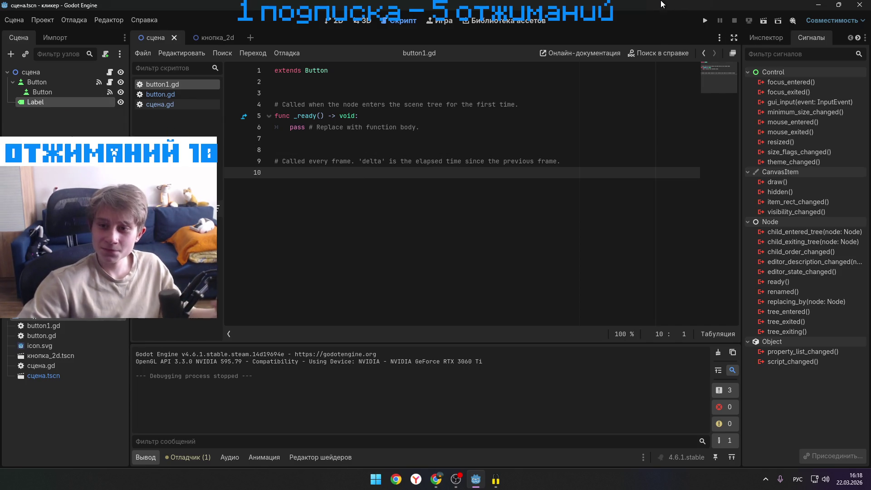
{"action": "key", "text": "ctrl+F1"}
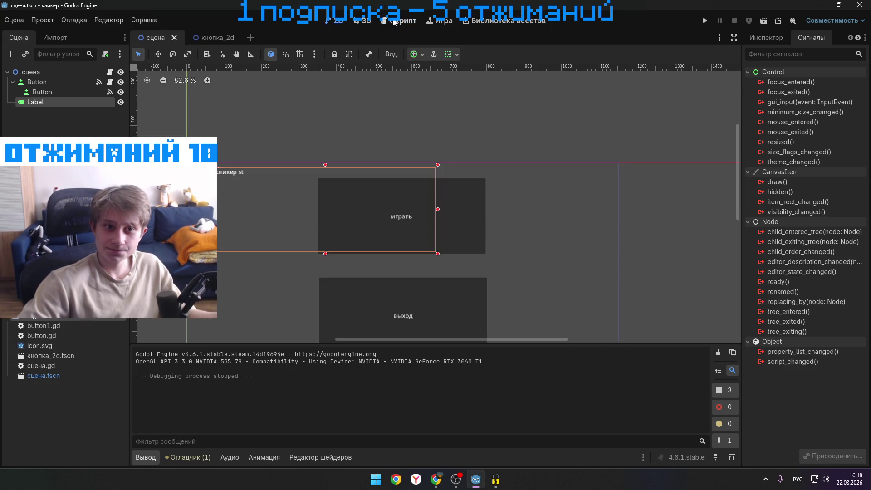
{"action": "left_click", "coordinate": [472, 238]}
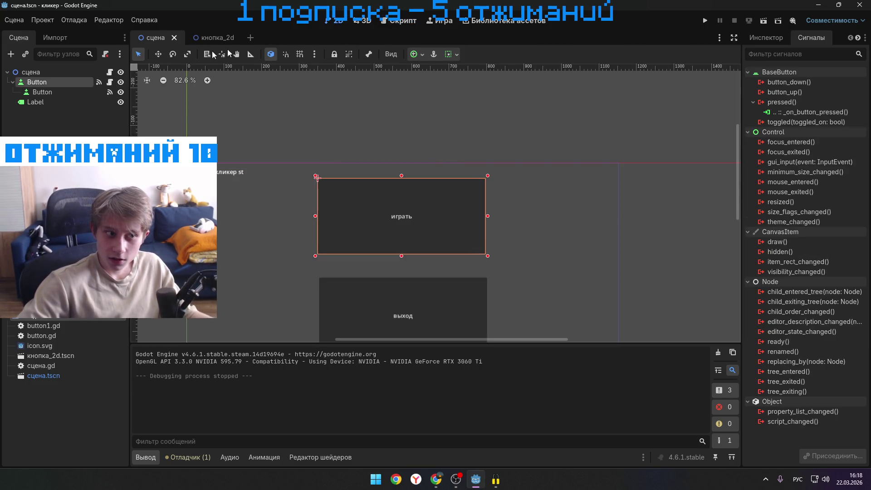
- Attach a new script res://label.gd to the Label node
{"action": "right_click", "coordinate": [61, 100]}
{"action": "left_click", "coordinate": [47, 135]}
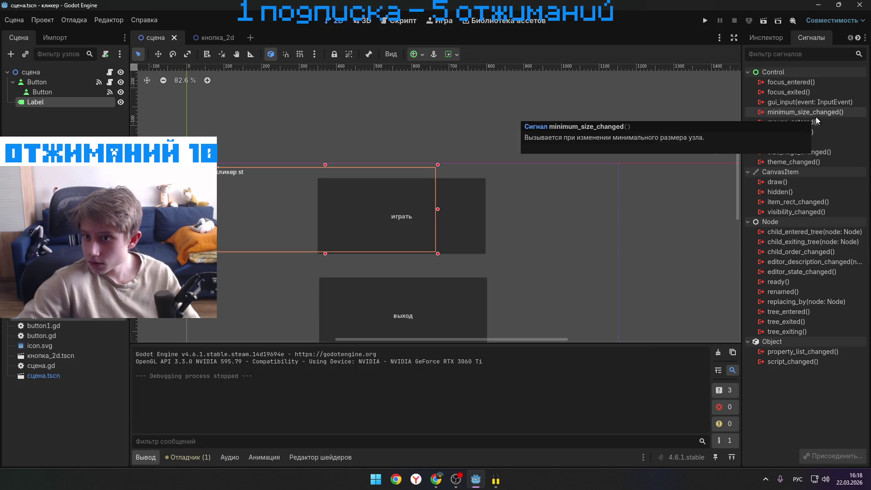
{"action": "left_click", "coordinate": [105, 54]}
{"action": "left_click", "coordinate": [389, 338]}
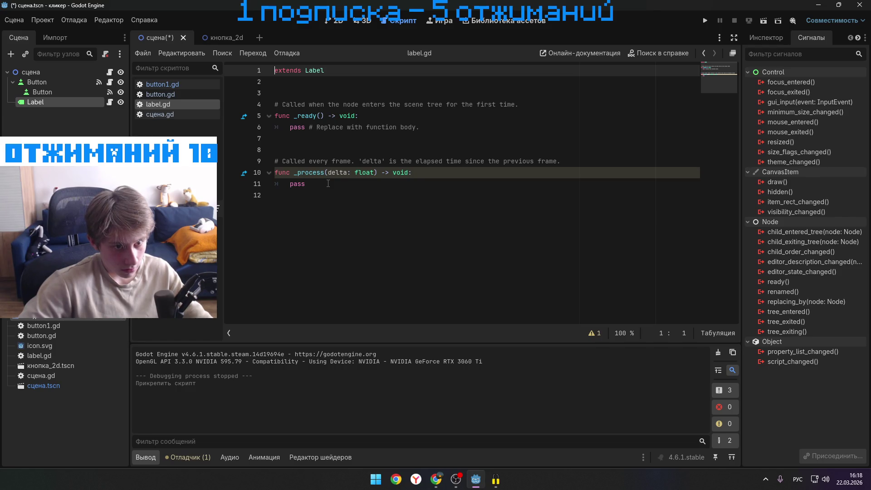
- Delete the placeholder pass under _process in label.gd, then open button.gd
{"action": "left_click_drag", "start_coordinate": [328, 183], "coordinate": [290, 183]}
{"action": "key", "text": "BackSpace"}
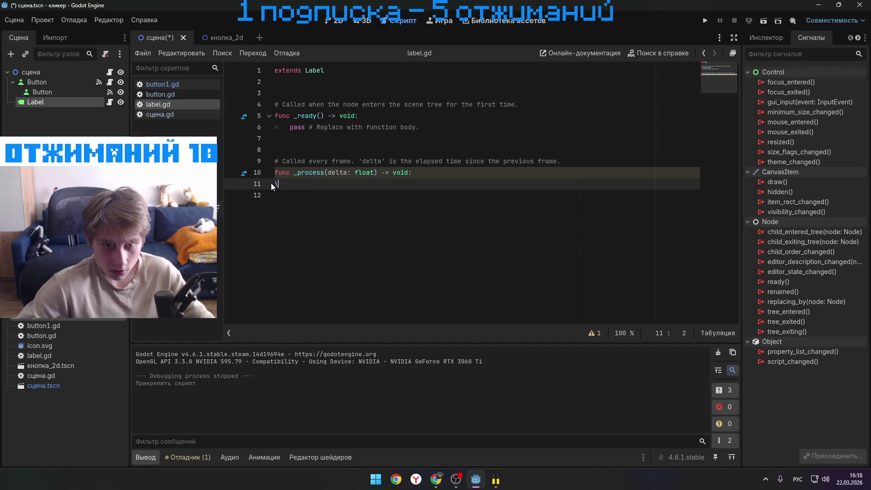
{"action": "key", "text": "BackSpace"}
{"action": "key", "text": "BackSpace"}
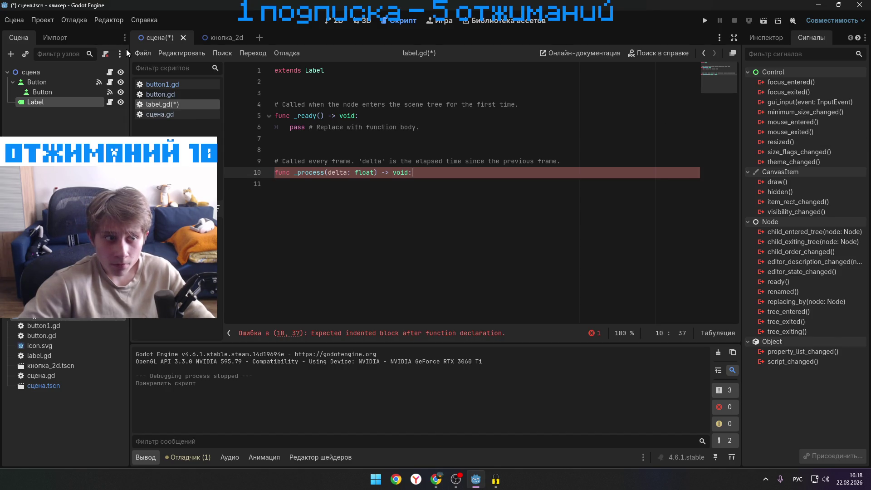
{"action": "left_click", "coordinate": [170, 96]}
{"action": "left_click_drag", "start_coordinate": [171, 96], "coordinate": [188, 87]}
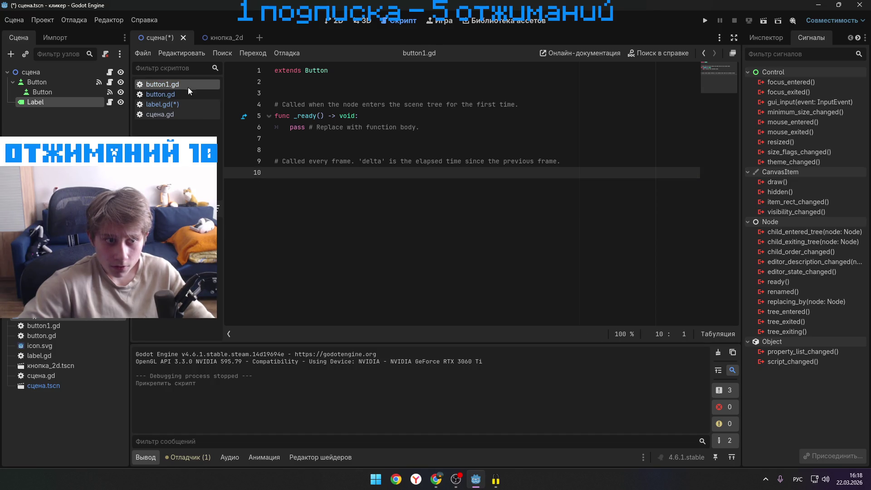
{"action": "left_click_drag", "start_coordinate": [41, 92], "coordinate": [69, 91]}
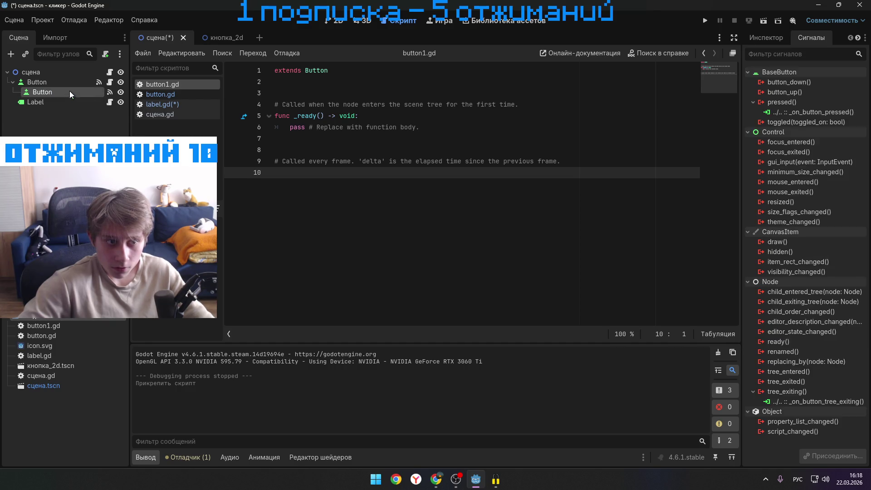
- Select the child Button node and compare button.gd and label.gd code
{"action": "left_click", "coordinate": [193, 105]}
{"action": "left_click_drag", "start_coordinate": [194, 107], "coordinate": [194, 106]}
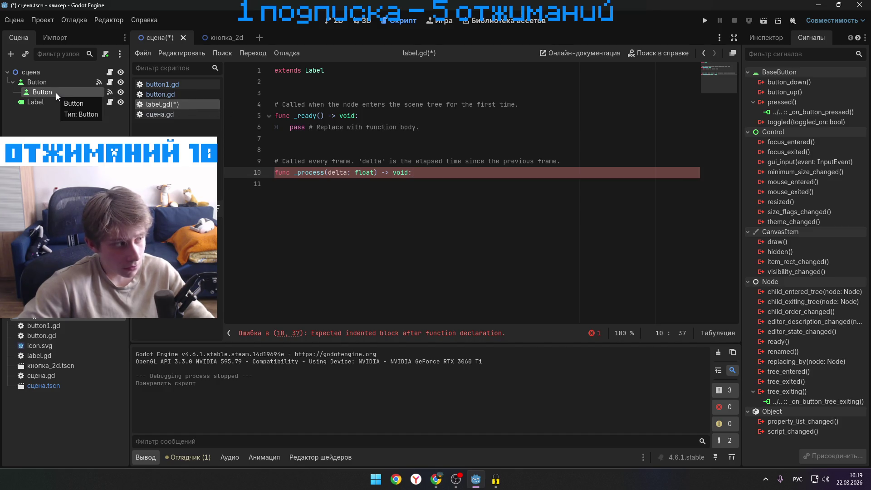
{"action": "left_click", "coordinate": [194, 95]}
{"action": "left_click", "coordinate": [192, 103]}
{"action": "left_click", "coordinate": [194, 97]}
{"action": "left_click", "coordinate": [192, 104]}
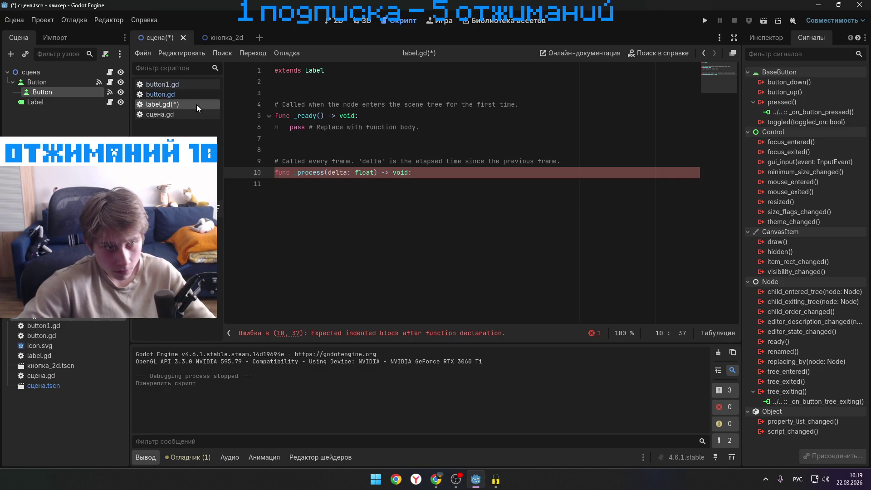
- Check the script and node context menus, then start renaming the parent Button node
{"action": "right_click", "coordinate": [196, 104]}
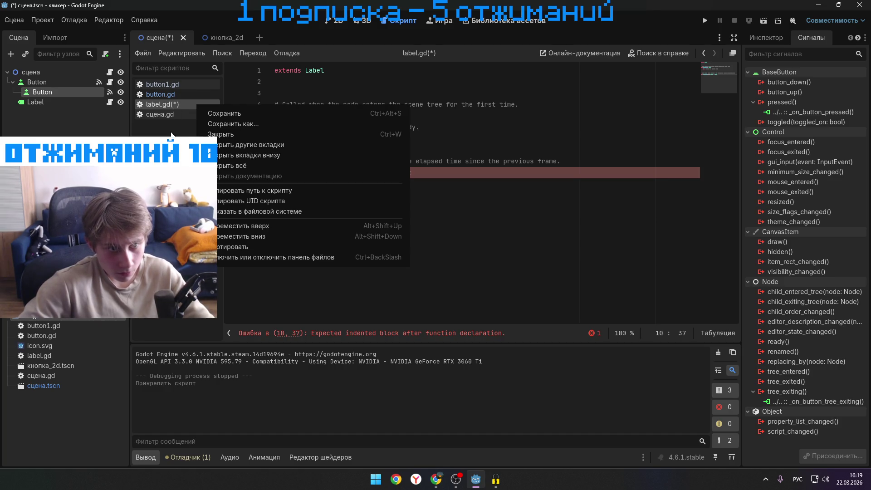
{"action": "left_click", "coordinate": [187, 94]}
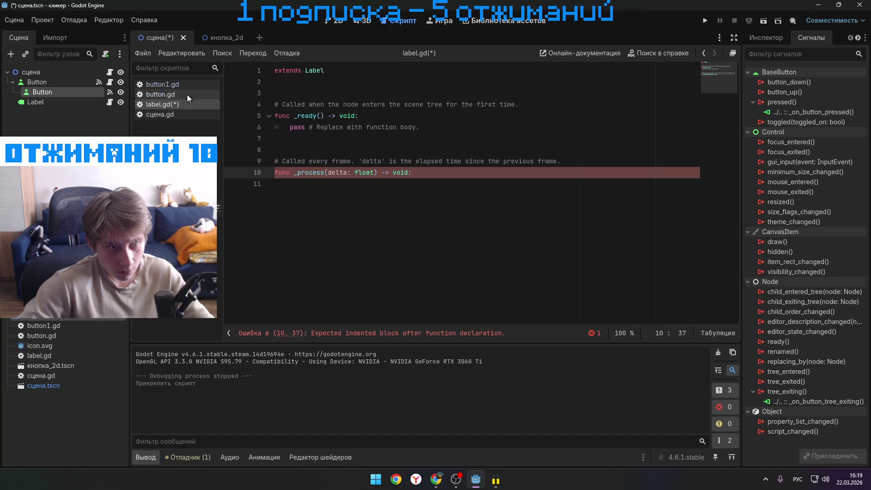
{"action": "right_click", "coordinate": [186, 95]}
{"action": "left_click", "coordinate": [163, 104]}
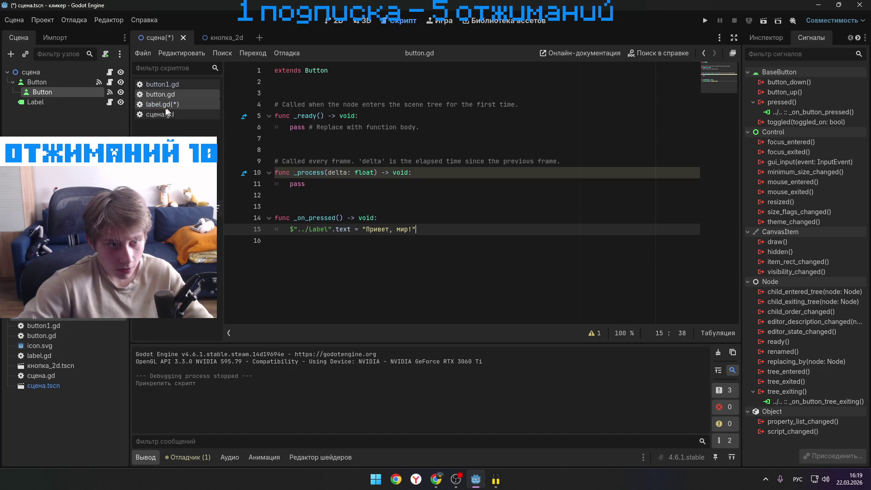
{"action": "right_click", "coordinate": [45, 92]}
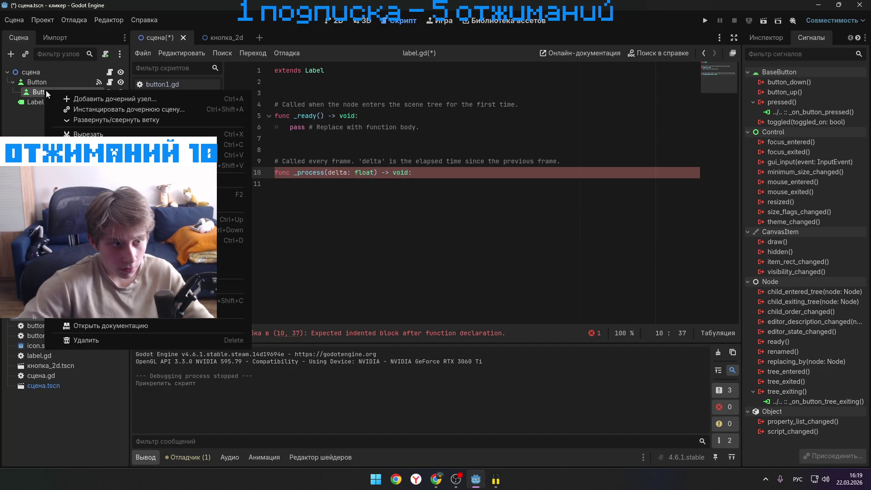
{"action": "left_click", "coordinate": [48, 80]}
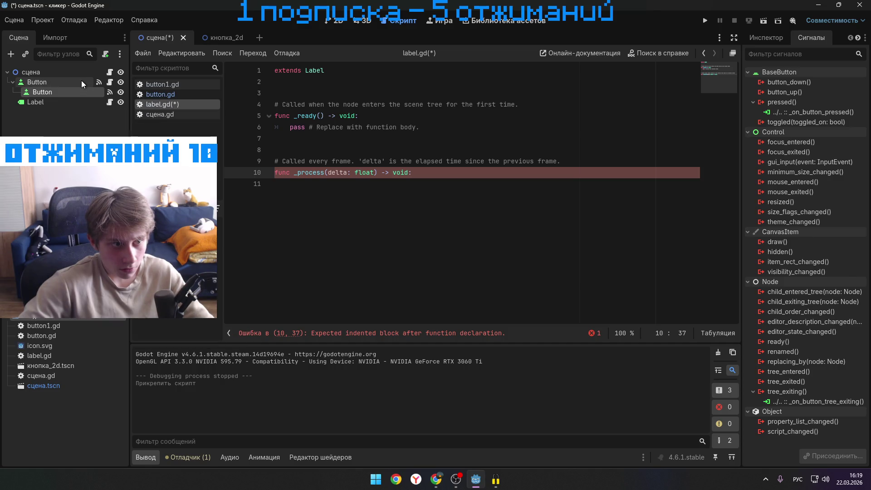
{"action": "right_click", "coordinate": [77, 82]}
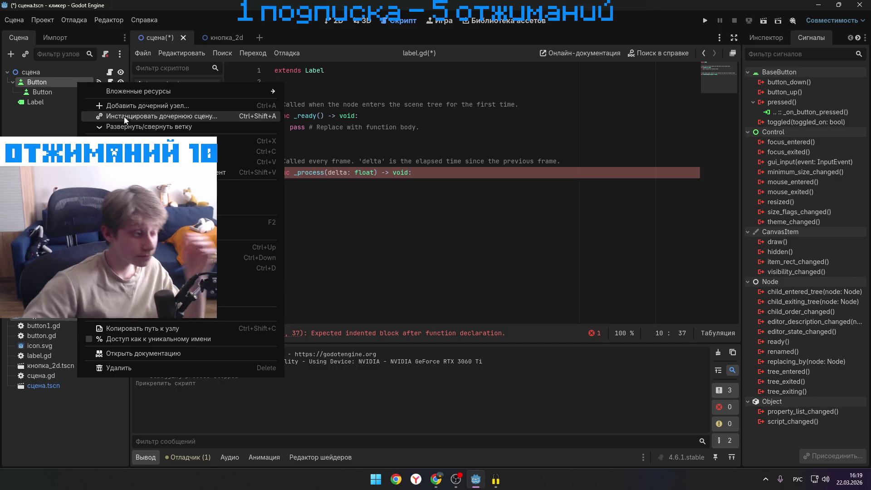
{"action": "double_click", "coordinate": [52, 82]}
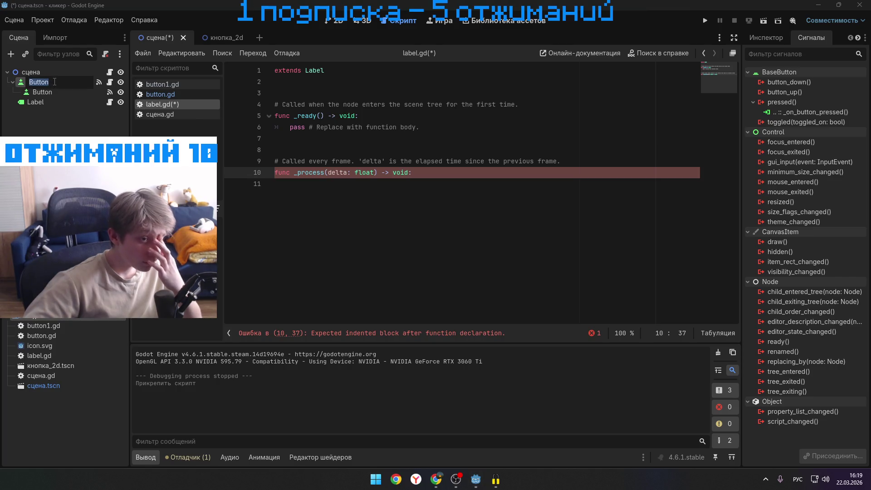
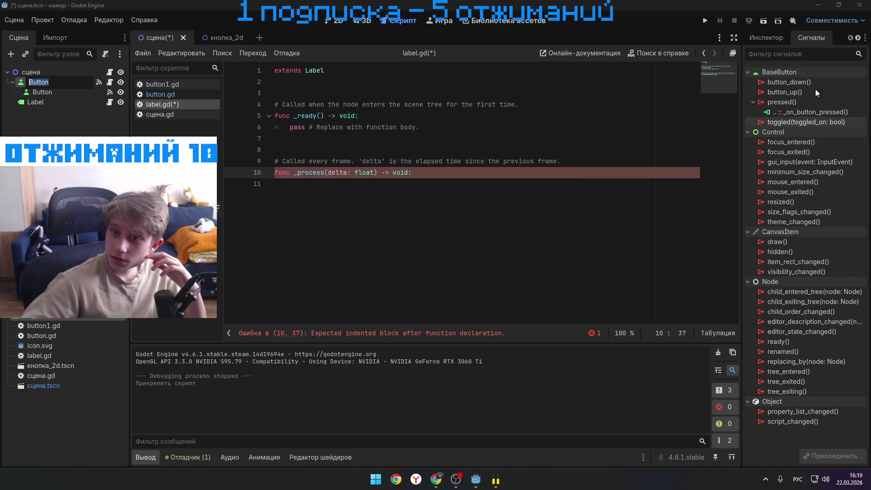
- Connect the Button's pressed() signal to the Label node, generating _on_button_pressed() in label.gd
{"action": "right_click", "coordinate": [802, 103]}
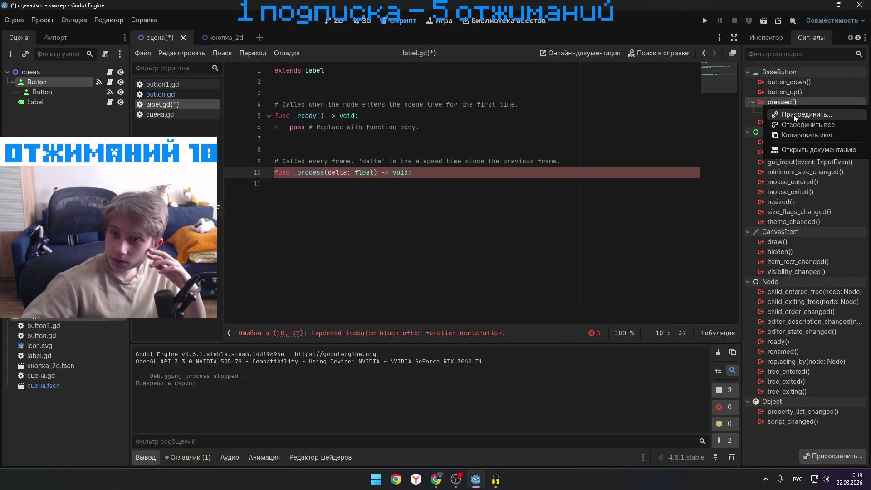
{"action": "left_click", "coordinate": [793, 114]}
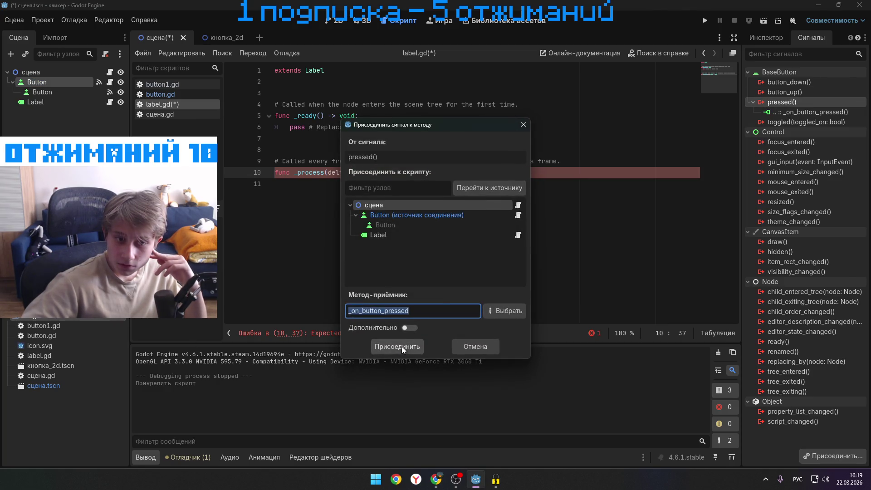
{"action": "left_click", "coordinate": [399, 235]}
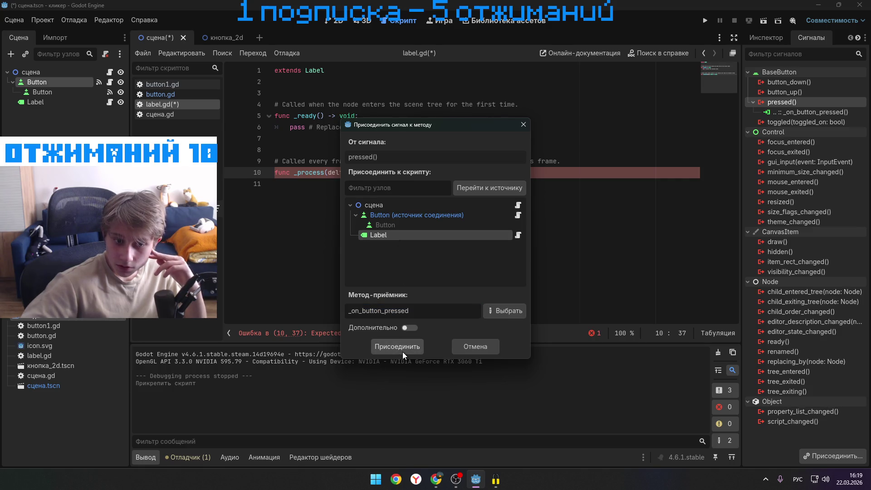
{"action": "left_click", "coordinate": [402, 349]}
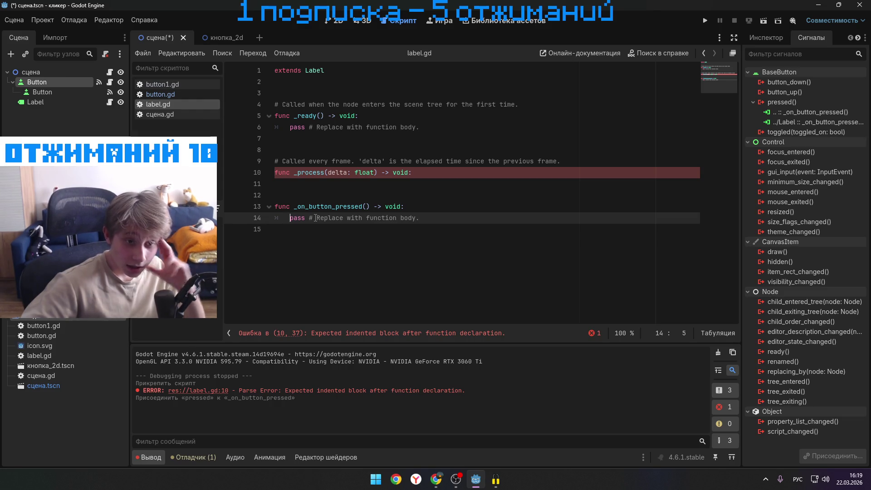
- Replace pass on line 14 with a get_tree().change_scene('') call with an empty path
{"action": "left_click_drag", "start_coordinate": [314, 218], "coordinate": [275, 218]}
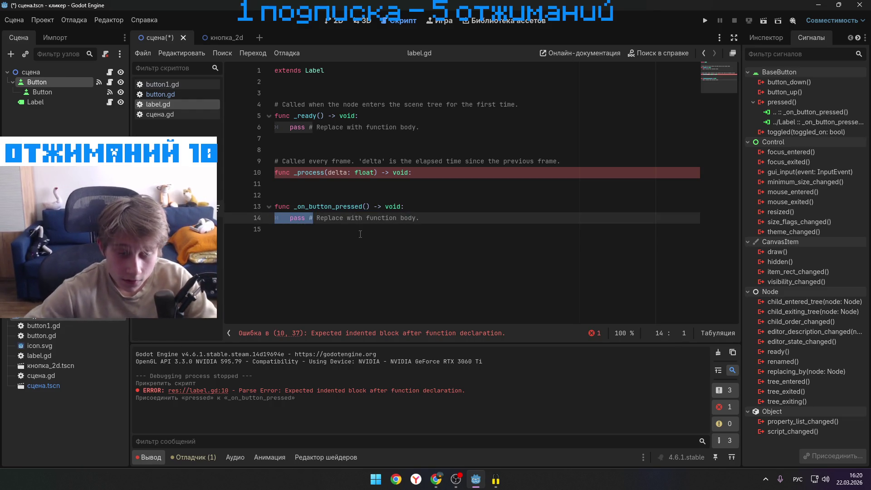
{"action": "left_click_drag", "start_coordinate": [419, 217], "coordinate": [263, 218]}
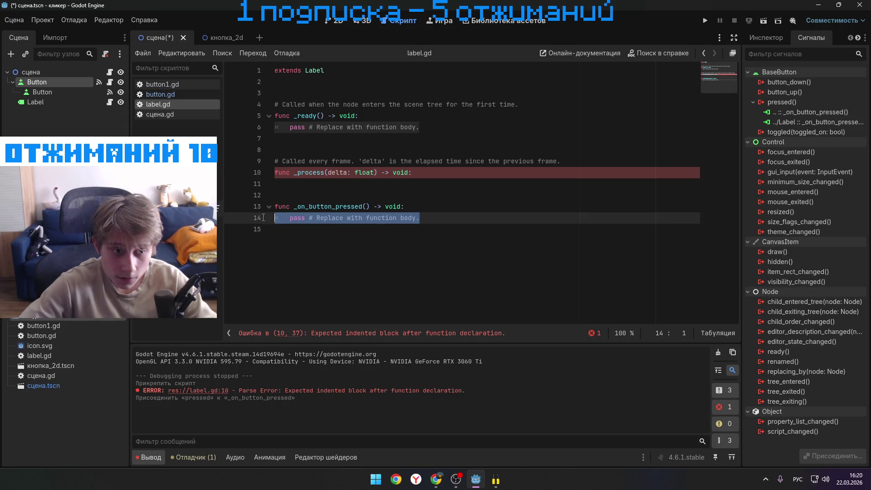
{"action": "key", "text": "BackSpace"}
{"action": "key", "text": "Tab"}
{"action": "type", "text": "get_tree().change_scene('res/sceneName')"}
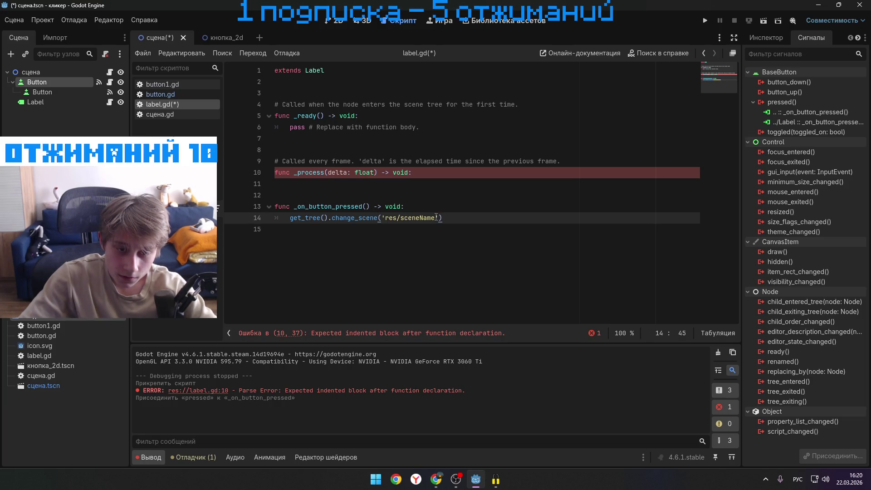
{"action": "key", "text": "BackSpace"}
{"action": "key", "text": "BackSpace"}
{"action": "key", "text": "BackSpace"}
{"action": "key", "text": "BackSpace"}
{"action": "key", "text": "BackSpace"}
{"action": "key", "text": "BackSpace"}
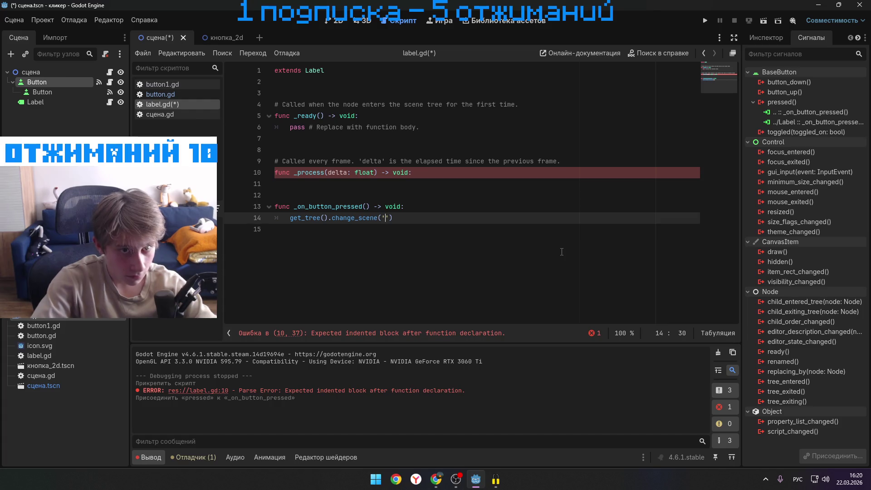
- Drag кнопка_2d.tscn from the FileSystem dock into the change_scene quotes
{"action": "key", "text": "ctrl+F1"}
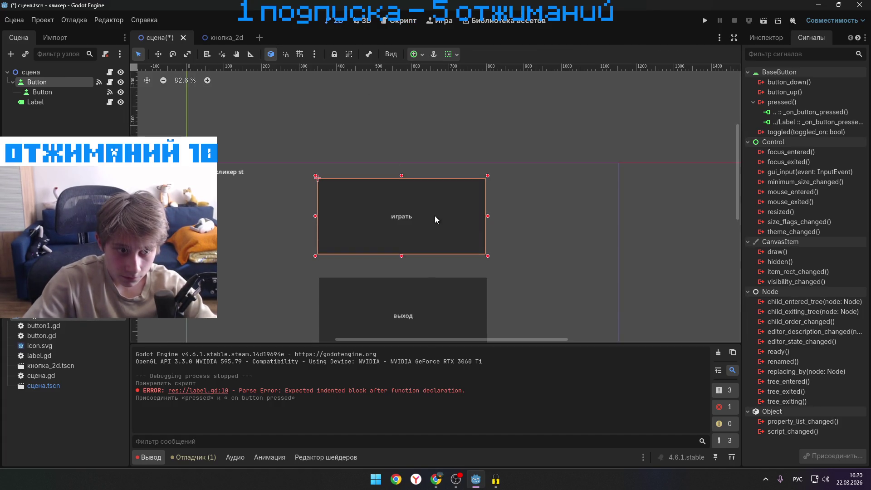
{"action": "left_click", "coordinate": [407, 21]}
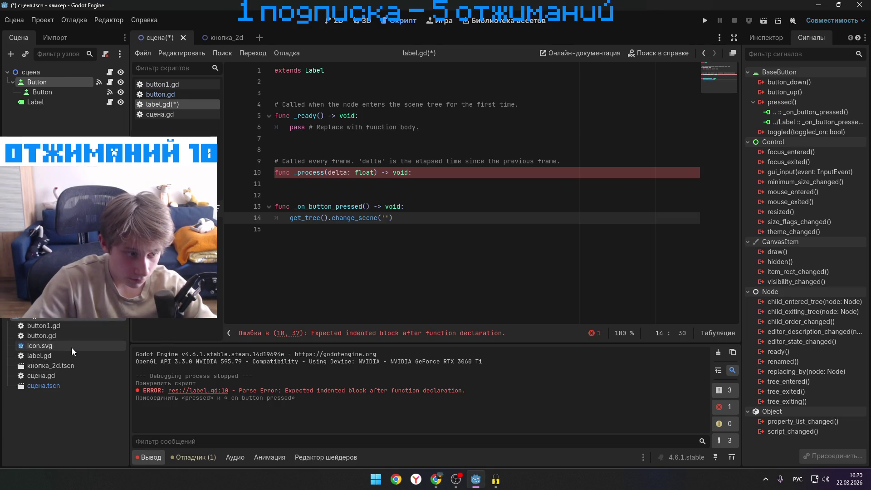
{"action": "mouse_move", "coordinate": [74, 350]}
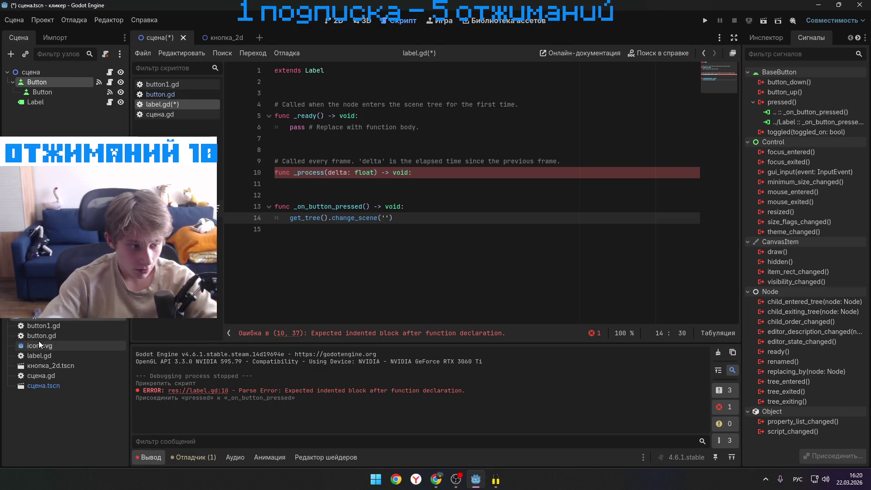
{"action": "mouse_move", "coordinate": [78, 373]}
{"action": "left_mouse_down"}
{"action": "mouse_move", "coordinate": [130, 363]}
{"action": "mouse_move", "coordinate": [385, 219]}
{"action": "left_mouse_up"}
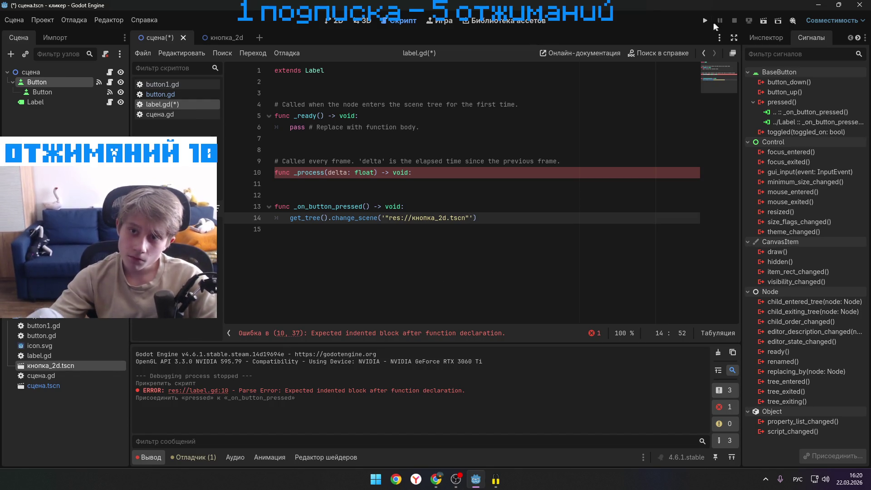
- Test-run the project, then delete the empty _process function lines from label.gd
{"action": "left_click", "coordinate": [706, 21]}
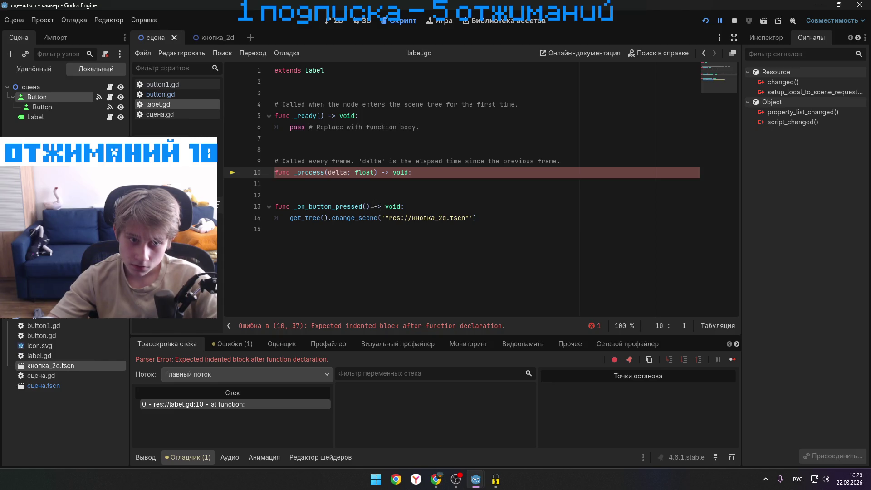
{"action": "left_click", "coordinate": [477, 218]}
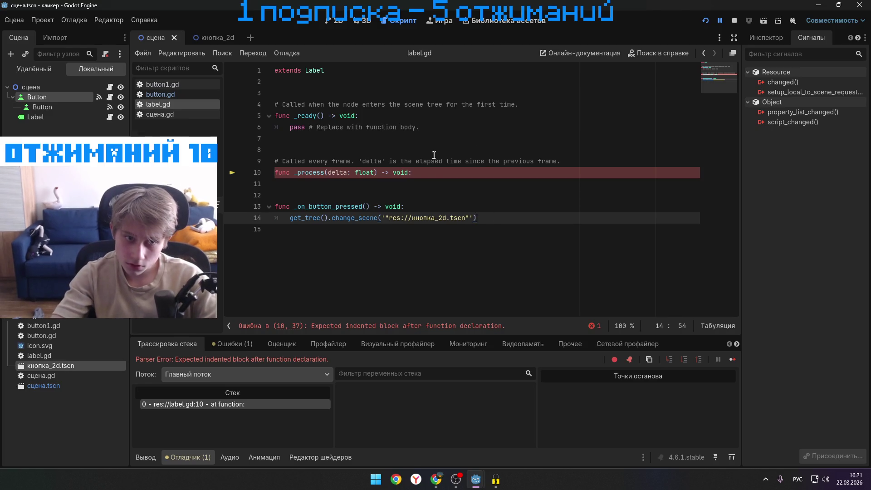
{"action": "left_click", "coordinate": [434, 172]}
{"action": "left_click_drag", "start_coordinate": [434, 173], "coordinate": [258, 161]}
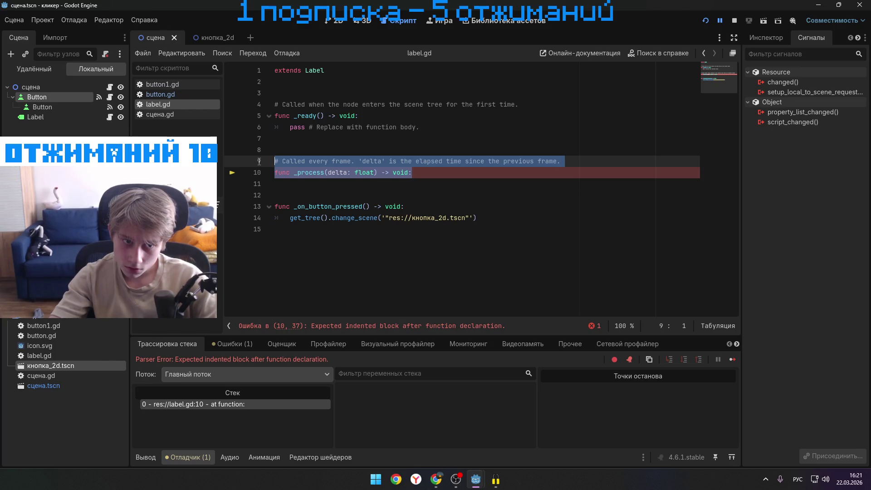
{"action": "key", "text": "BackSpace"}
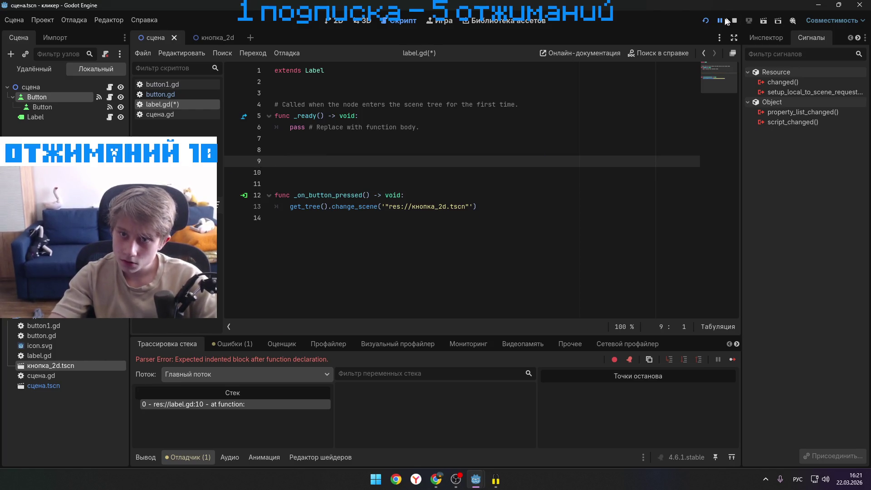
- Stop the running game and launch the project again
{"action": "left_click", "coordinate": [714, 20]}
{"action": "left_click", "coordinate": [480, 158]}
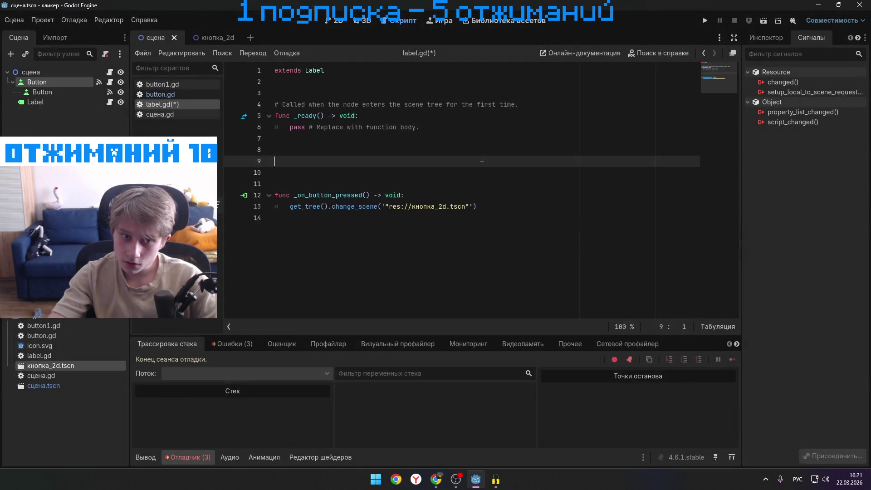
{"action": "left_click", "coordinate": [704, 21]}
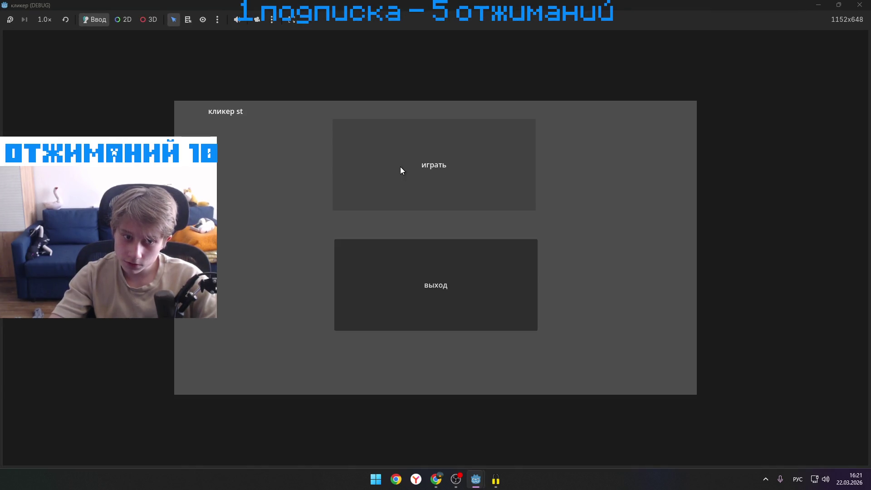
- Click играть in the game, hitting the change_scene error at label.gd line 13, then switch to кнопка_2d
{"action": "left_click", "coordinate": [400, 167]}
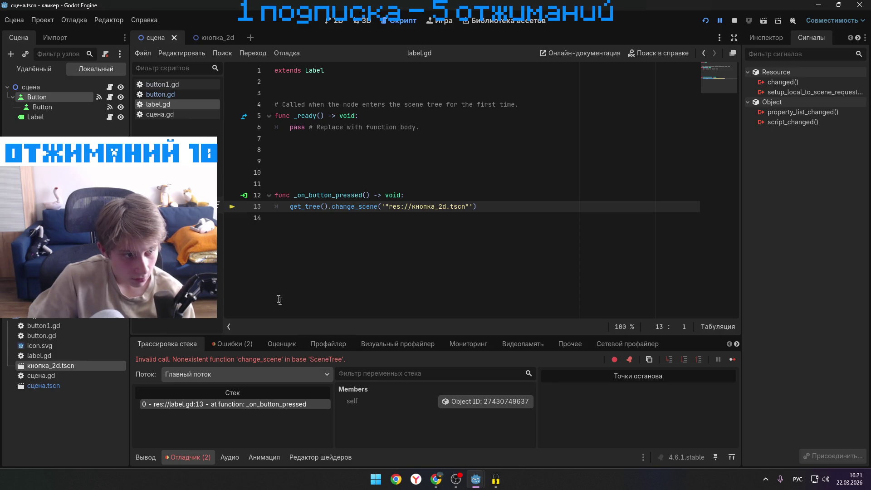
{"action": "left_click", "coordinate": [202, 36]}
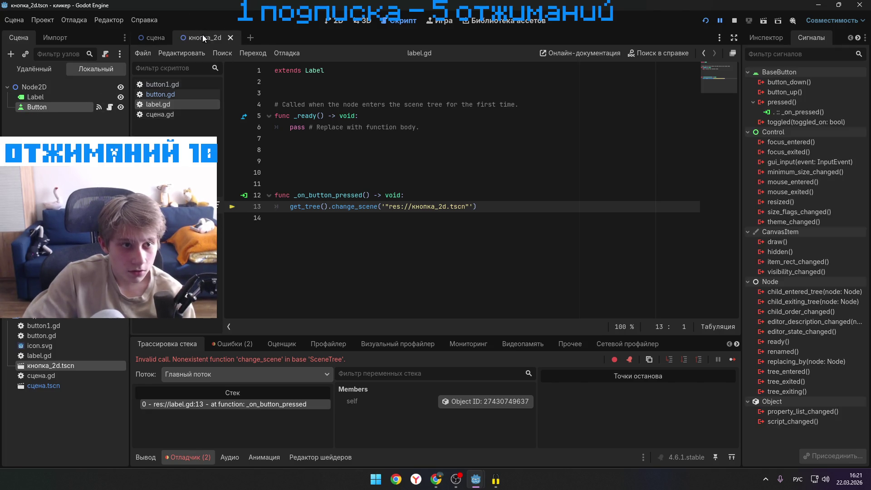
- Switch between the сцена and кнопка_2d scenes inspecting the играть and кнопка buttons, ending on кнопка_2d
{"action": "left_click", "coordinate": [338, 24]}
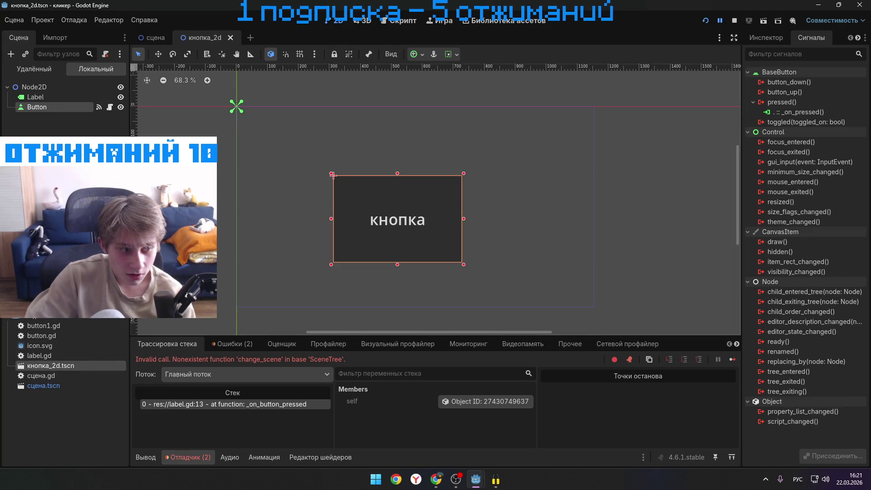
{"action": "left_click", "coordinate": [152, 38]}
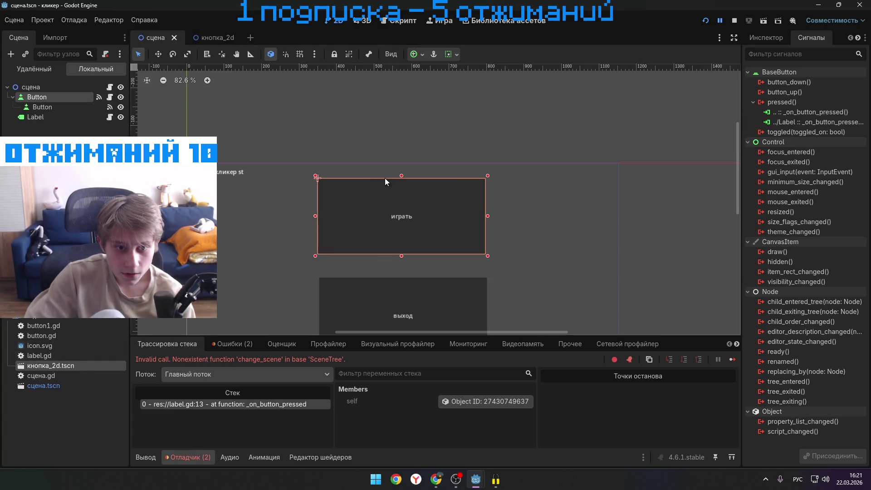
{"action": "left_click", "coordinate": [391, 293]}
{"action": "left_click", "coordinate": [392, 200]}
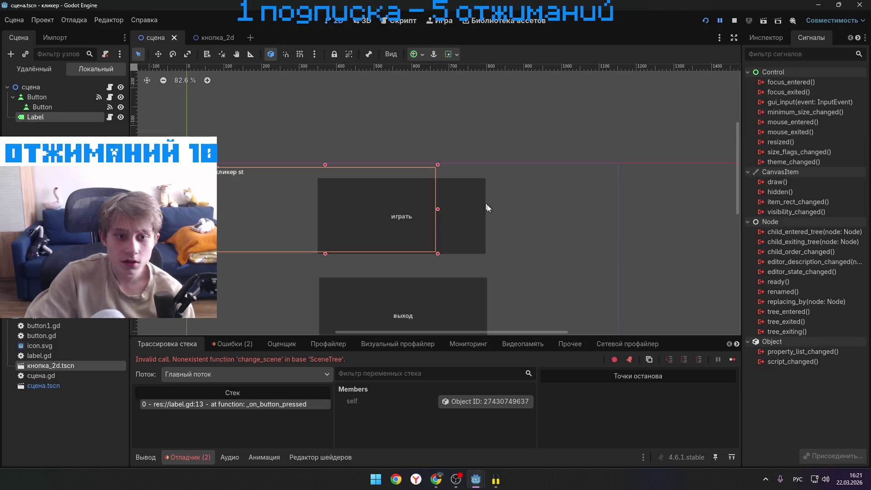
{"action": "left_click", "coordinate": [208, 39]}
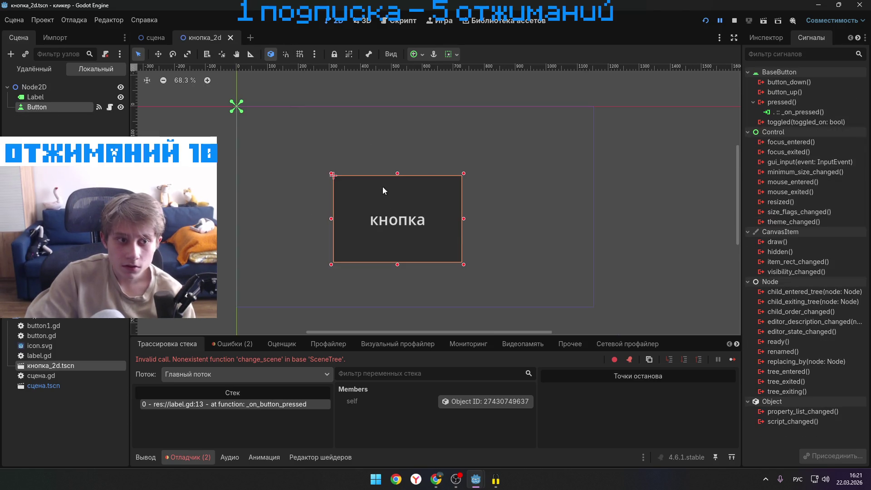
{"action": "right_click", "coordinate": [395, 204]}
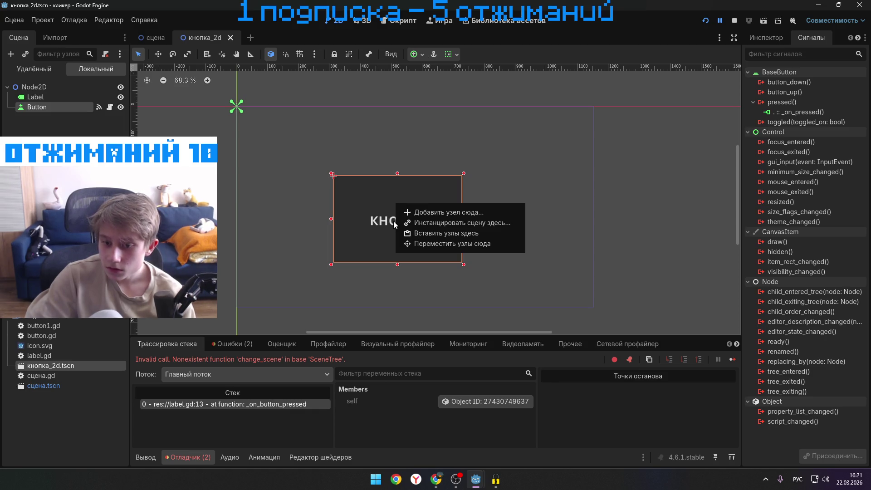
{"action": "left_click", "coordinate": [421, 428]}
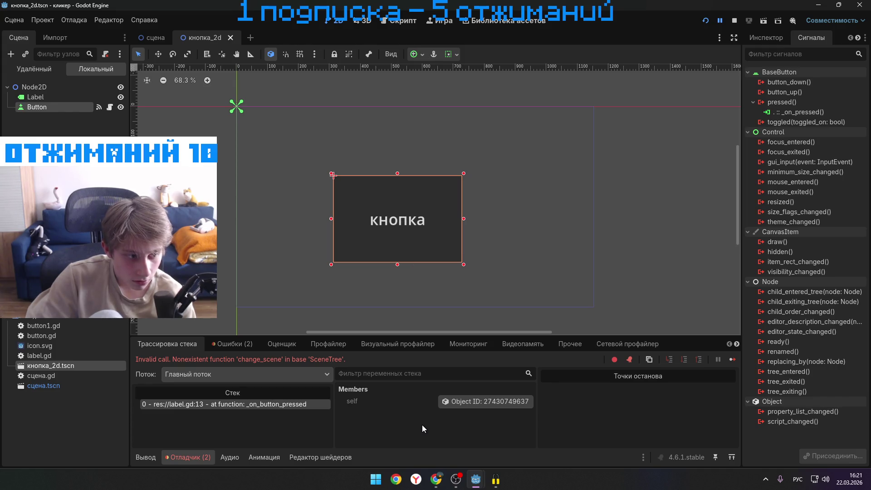
{"action": "left_click", "coordinate": [147, 42]}
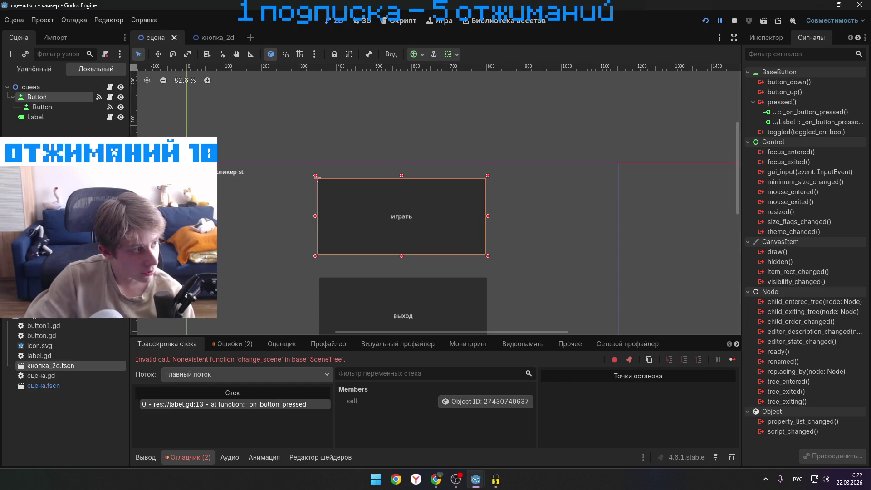
{"action": "key", "text": "alt+Tab"}
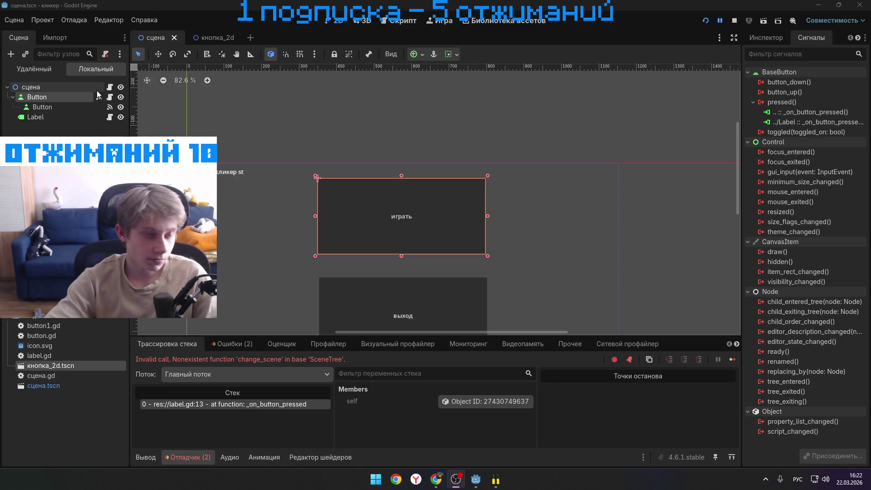
{"action": "left_click", "coordinate": [200, 37]}
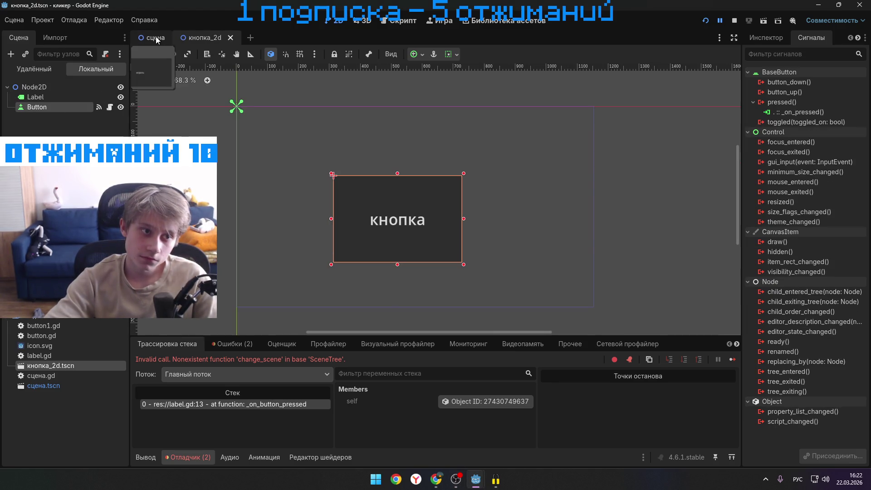
- Open label.gd and paste a change_scene_tofile call over line 13
{"action": "left_click", "coordinate": [156, 37]}
{"action": "left_click", "coordinate": [207, 37]}
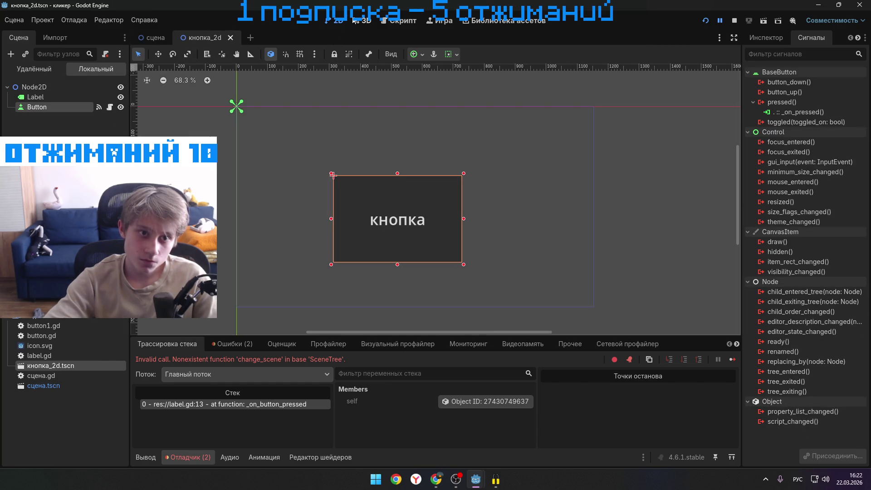
{"action": "left_click", "coordinate": [402, 20]}
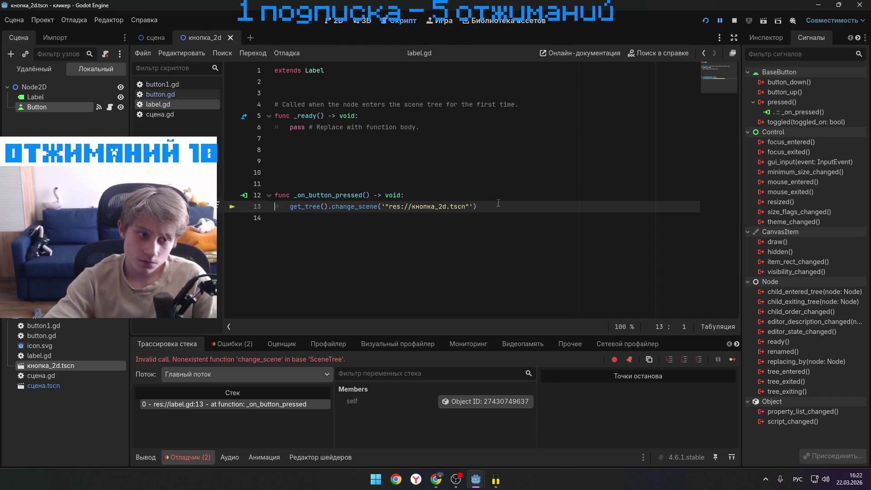
{"action": "mouse_move", "coordinate": [504, 206]}
{"action": "left_mouse_down"}
{"action": "mouse_move", "coordinate": [272, 195]}
{"action": "mouse_move", "coordinate": [290, 206]}
{"action": "left_mouse_up"}
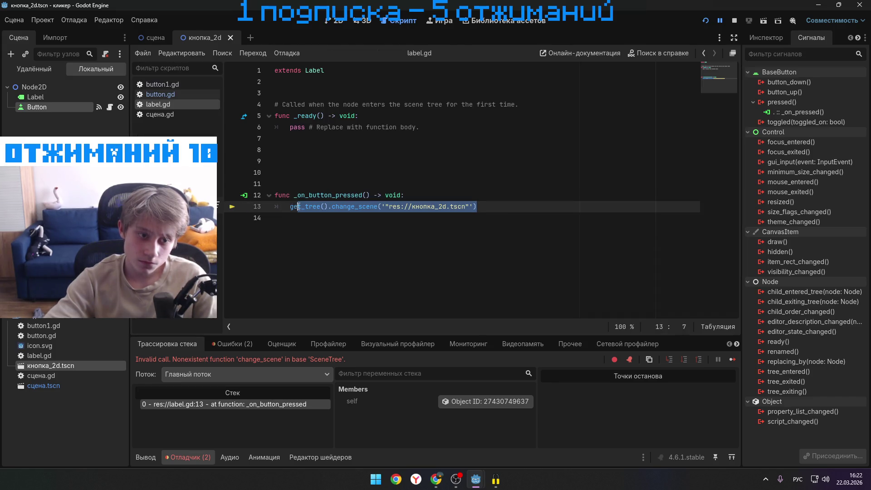
{"action": "type", "text": "get_tree().change_scene_tofile('Имяфайла.tscn')"}
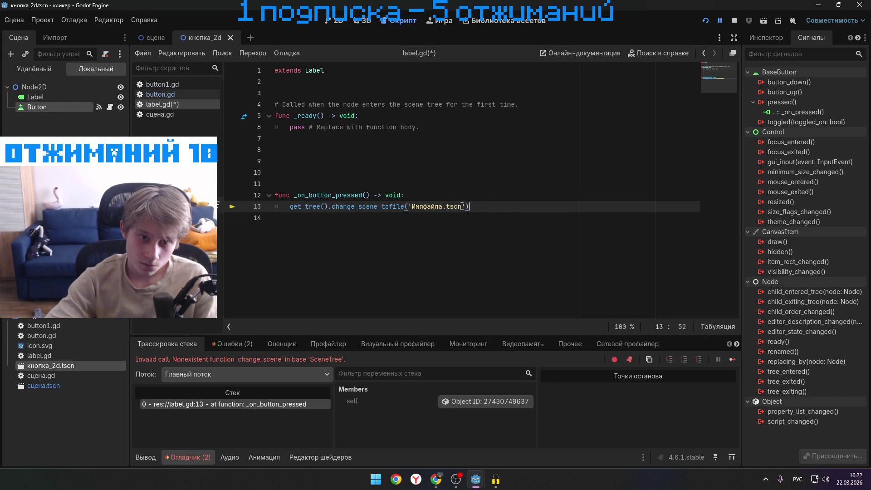
- Swap the placeholder for the dragged res://кнопка_2d.tscn path and stop the debug run
{"action": "left_click_drag", "start_coordinate": [462, 207], "coordinate": [411, 207]}
{"action": "key", "text": "BackSpace"}
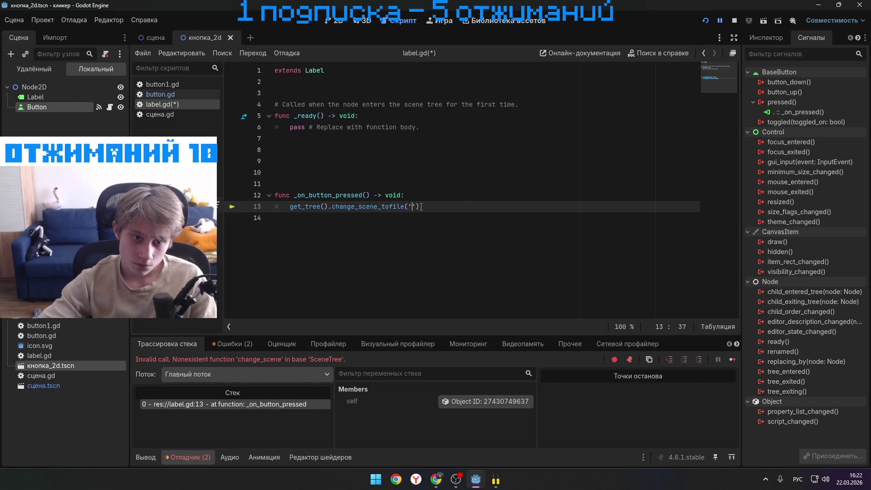
{"action": "mouse_move", "coordinate": [65, 365]}
{"action": "left_mouse_down"}
{"action": "mouse_move", "coordinate": [407, 188]}
{"action": "mouse_move", "coordinate": [412, 207]}
{"action": "left_mouse_up"}
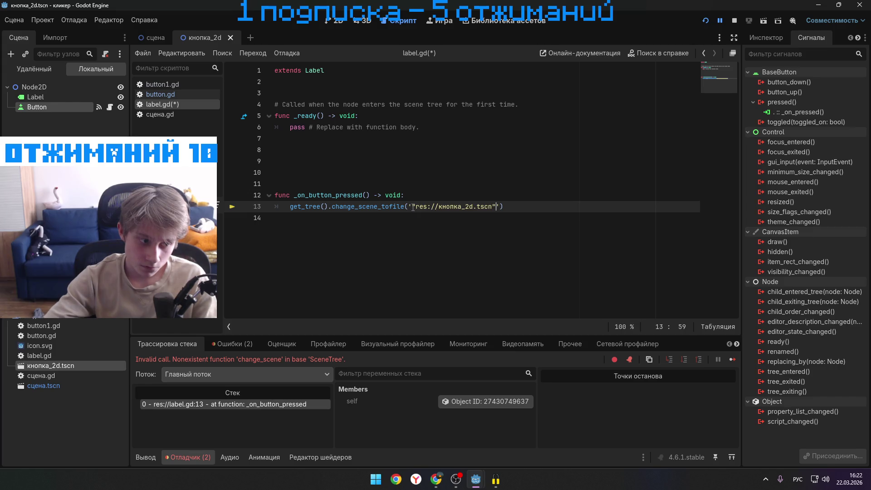
{"action": "left_click", "coordinate": [719, 21]}
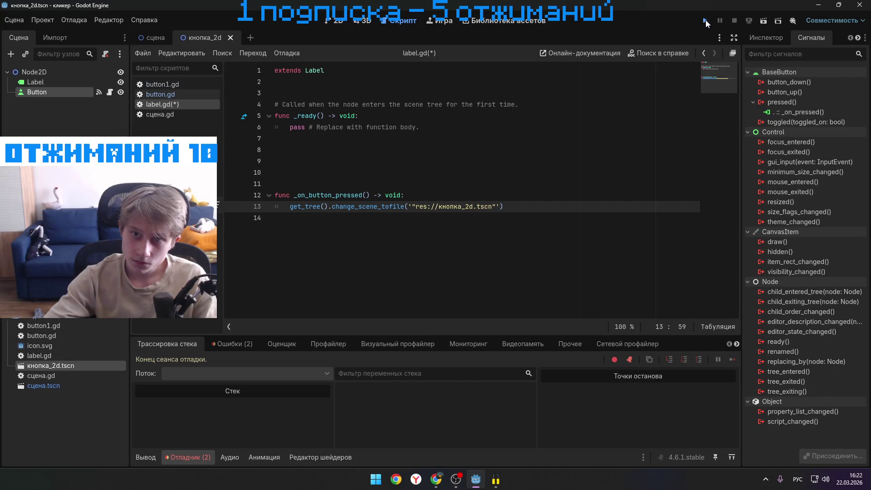
- Run the project and click играть, triggering the nonexistent change_scene_tofile error at line 13
{"action": "left_click", "coordinate": [706, 20]}
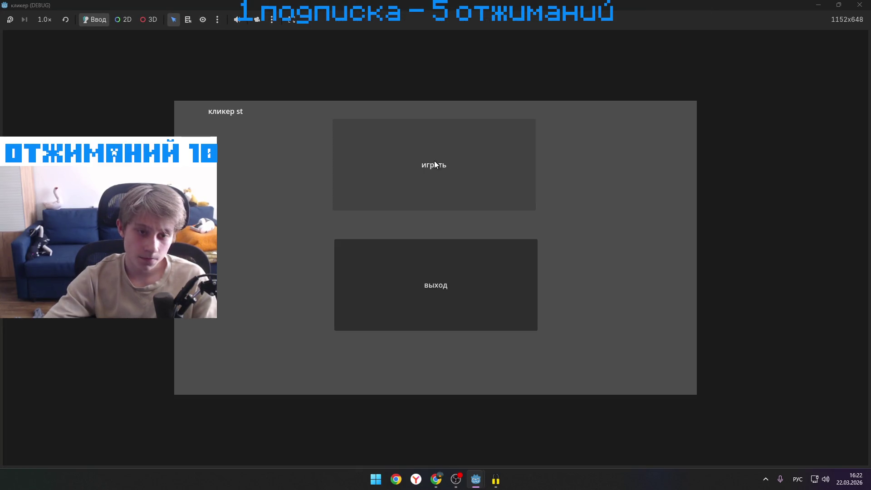
{"action": "left_click", "coordinate": [434, 164]}
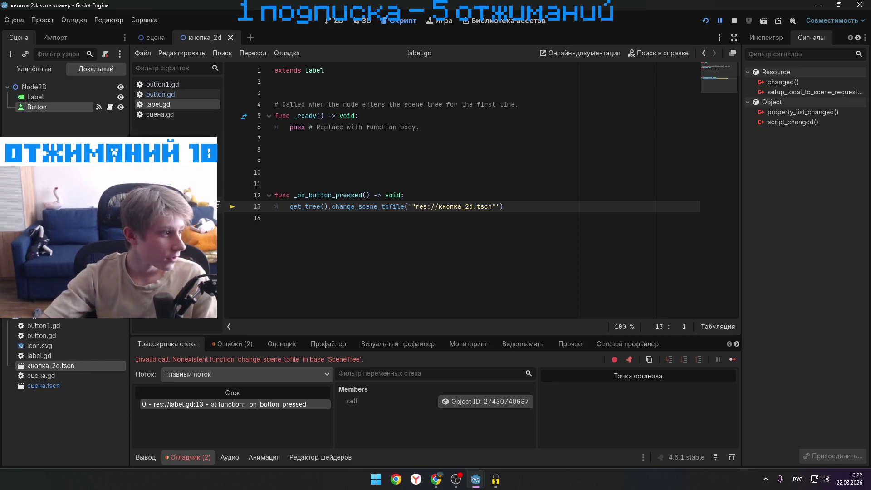
- In the DeepSeek chat, select the get_tree().change_scene_to_file example line from the last code block
{"action": "mouse_move", "coordinate": [435, 479]}
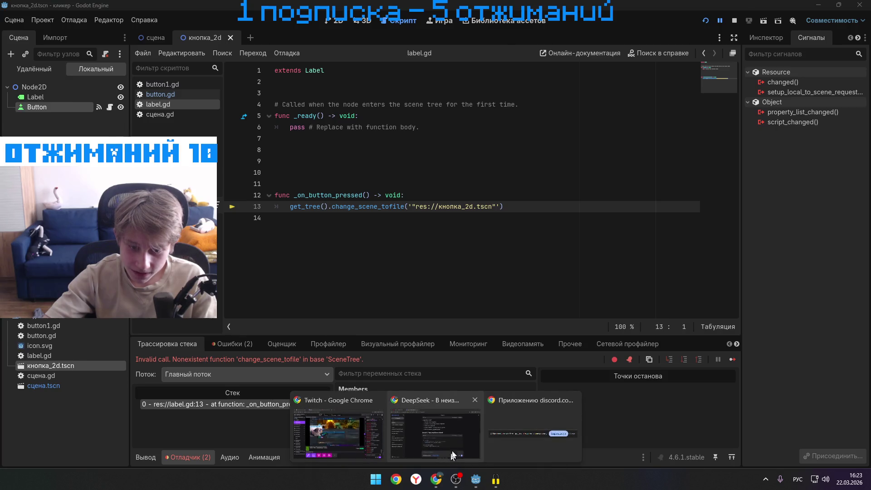
{"action": "mouse_move", "coordinate": [442, 437]}
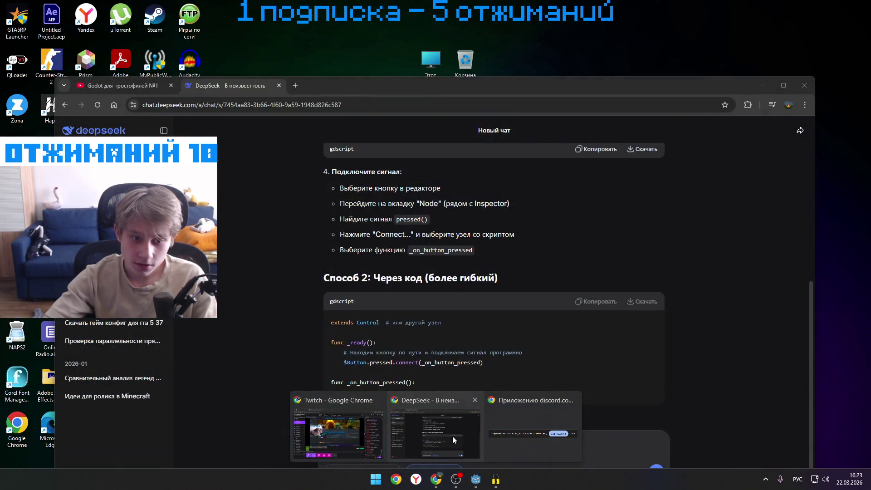
{"action": "left_click", "coordinate": [452, 436]}
{"action": "scroll", "coordinate": [448, 415], "scroll_direction": "up", "scroll_amount": 10}
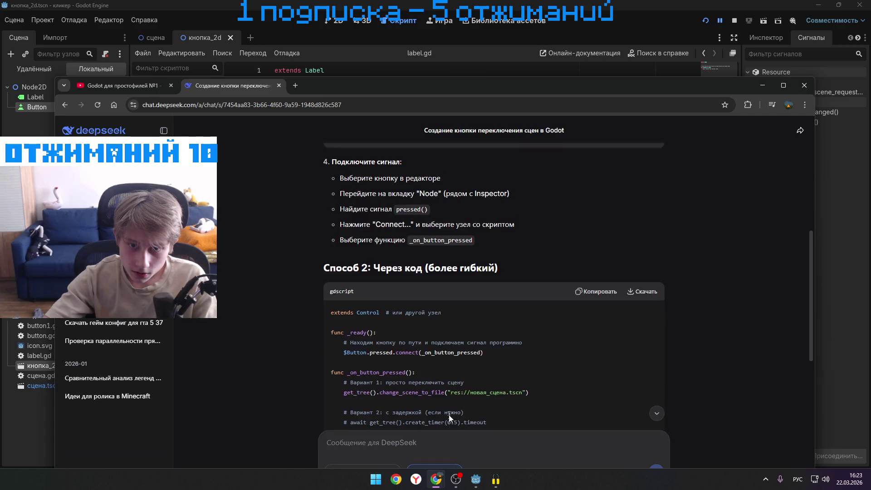
{"action": "scroll", "coordinate": [386, 272], "scroll_direction": "down", "scroll_amount": 1}
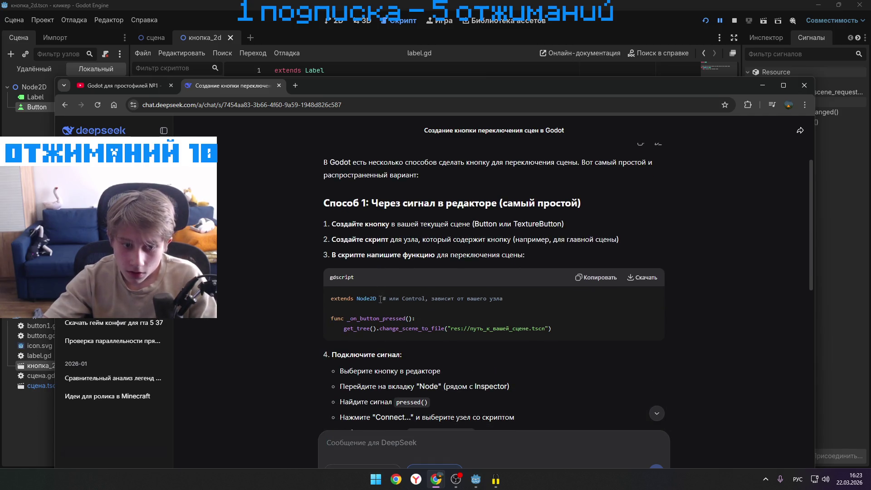
{"action": "scroll", "coordinate": [375, 308], "scroll_direction": "down", "scroll_amount": 1}
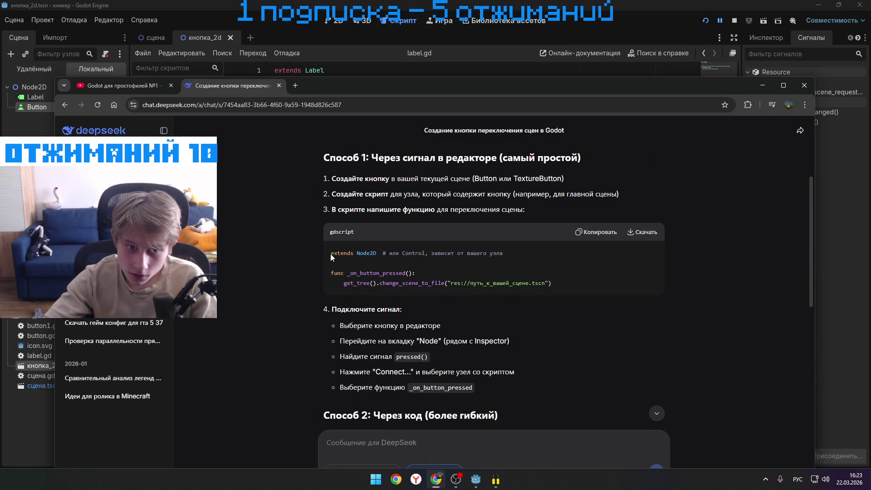
{"action": "scroll", "coordinate": [324, 271], "scroll_direction": "down", "scroll_amount": 10}
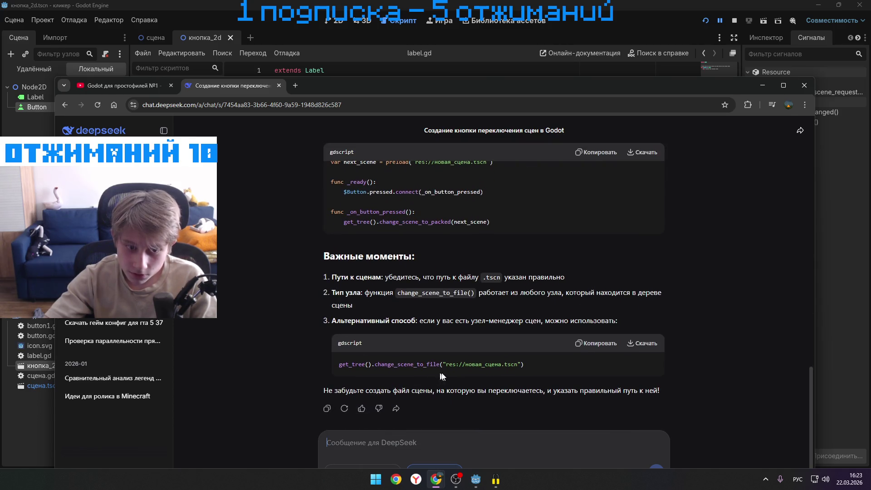
{"action": "left_click_drag", "start_coordinate": [530, 364], "coordinate": [284, 366]}
{"action": "key", "text": "ctrl+c"}
- Paste the change_scene_to_file line over label.gd line 13 and drag in the кнопка_2d.tscn path
{"action": "key", "text": "alt+Tab"}
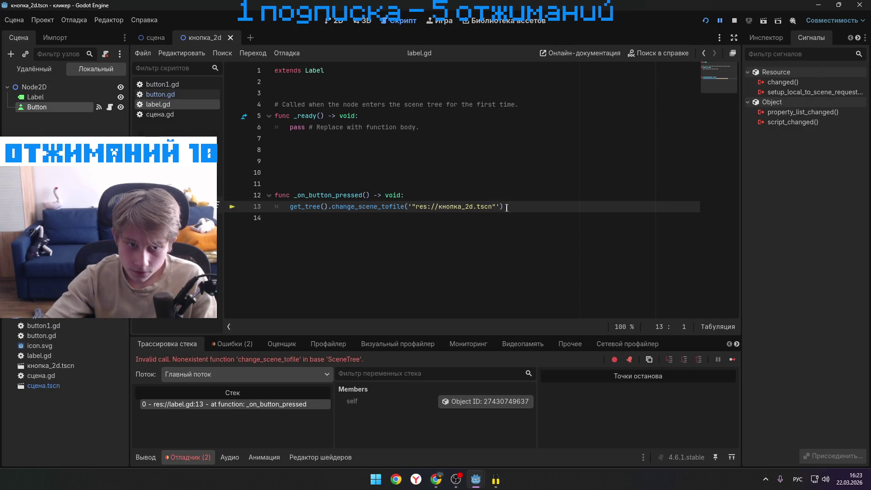
{"action": "left_click_drag", "start_coordinate": [506, 208], "coordinate": [285, 202]}
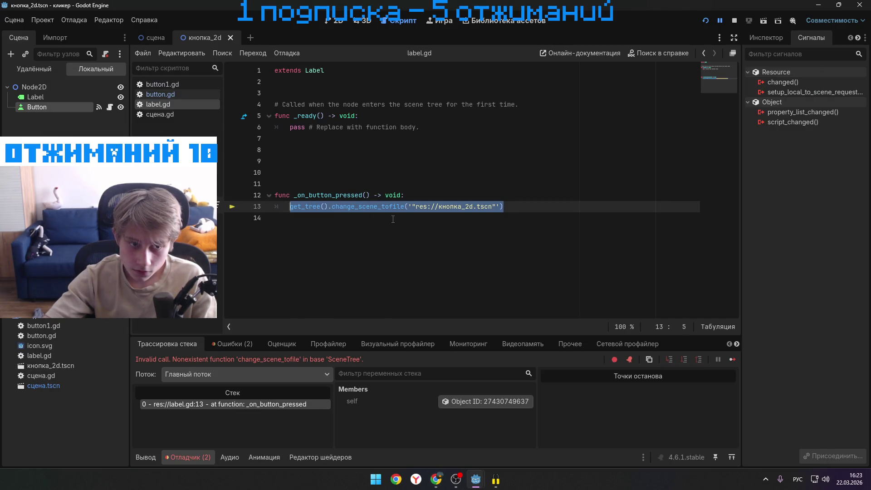
{"action": "key", "text": "ctrl+v"}
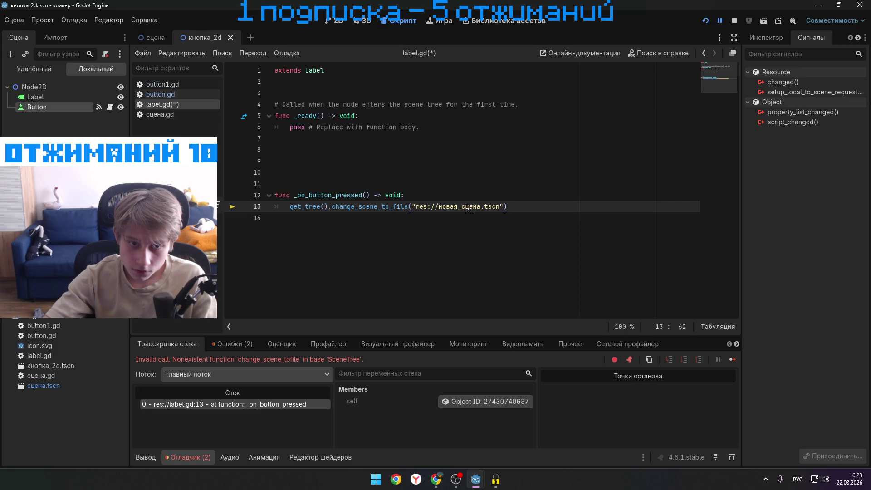
{"action": "left_click_drag", "start_coordinate": [501, 206], "coordinate": [414, 206]}
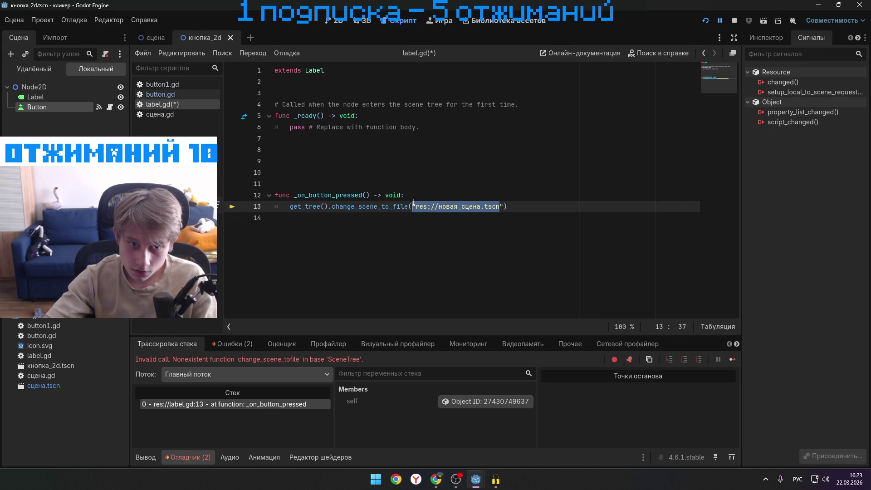
{"action": "key", "text": "BackSpace"}
{"action": "mouse_move", "coordinate": [45, 375]}
{"action": "left_mouse_down"}
{"action": "mouse_move", "coordinate": [126, 341]}
{"action": "mouse_move", "coordinate": [74, 374]}
{"action": "mouse_move", "coordinate": [412, 225]}
{"action": "mouse_move", "coordinate": [415, 208]}
{"action": "left_mouse_up"}
- Stop the previous debug session and run the project again
{"action": "left_click", "coordinate": [734, 20]}
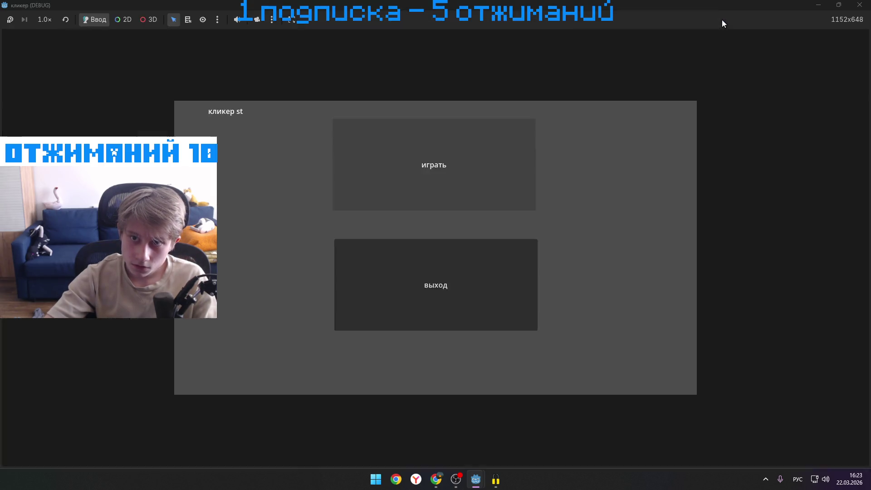
{"action": "left_click", "coordinate": [706, 21]}
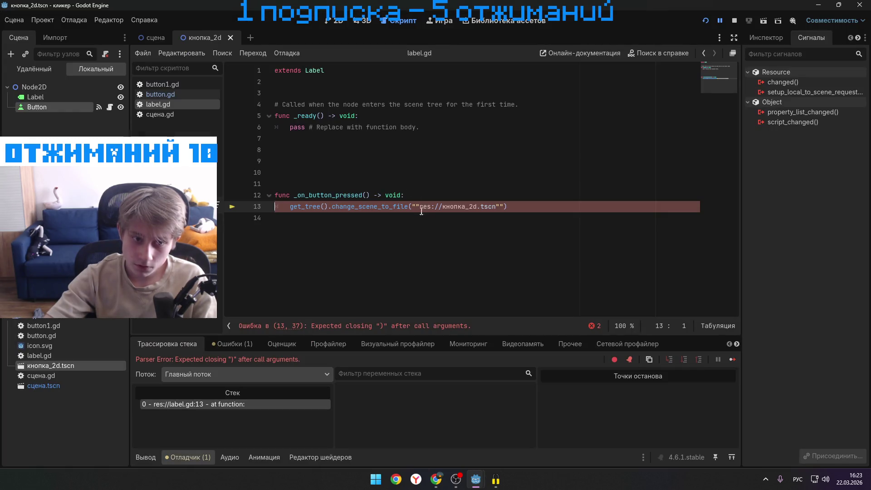
{"action": "left_click", "coordinate": [495, 206]}
- Fix the mismatched quotes around res://кнопка_2d.tscn on line 13 and save label.gd
{"action": "key", "text": "Left"}
{"action": "key", "text": "BackSpace"}
{"action": "key", "text": "BackSpace"}
{"action": "key", "text": "Left"}
{"action": "key", "text": "Left"}
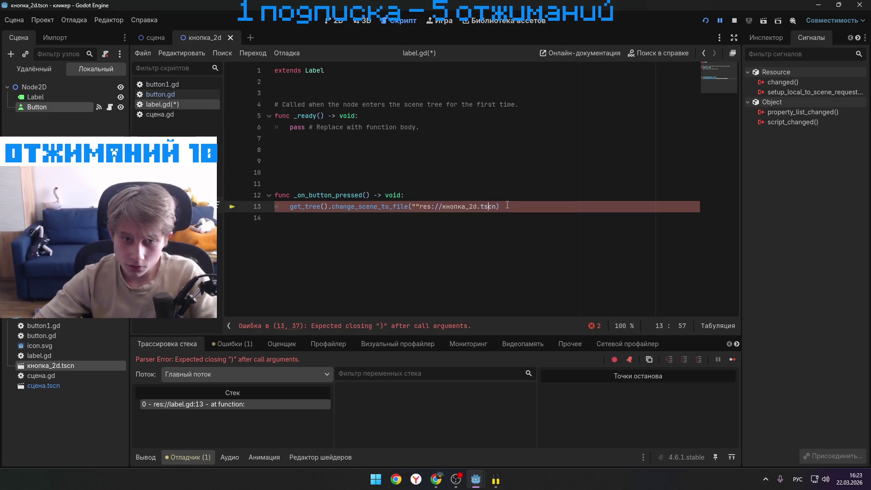
{"action": "key", "text": "Right"}
{"action": "key", "text": "Right"}
{"action": "key", "text": "ctrl+s"}
{"action": "type", "text": "\"\""}
{"action": "key", "text": "BackSpace"}
{"action": "key", "text": "Left"}
{"action": "key", "text": "Left"}
{"action": "key", "text": "Left"}
{"action": "key", "text": "Left"}
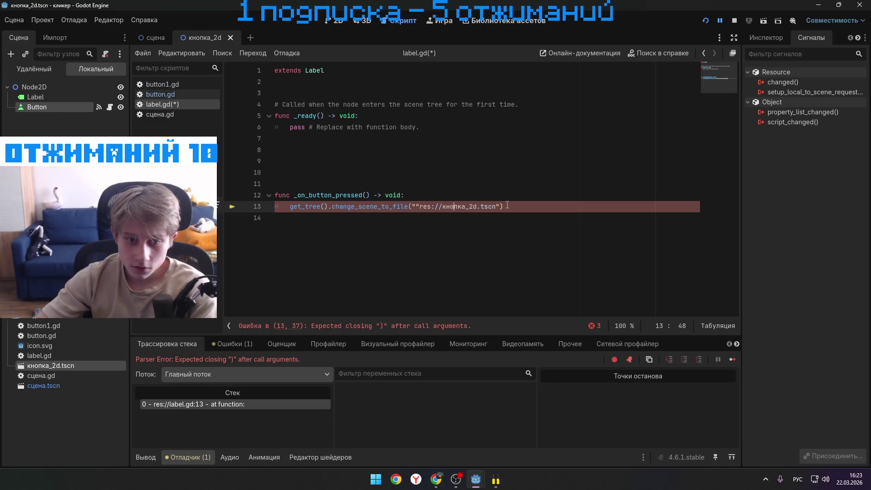
{"action": "key", "text": "BackSpace"}
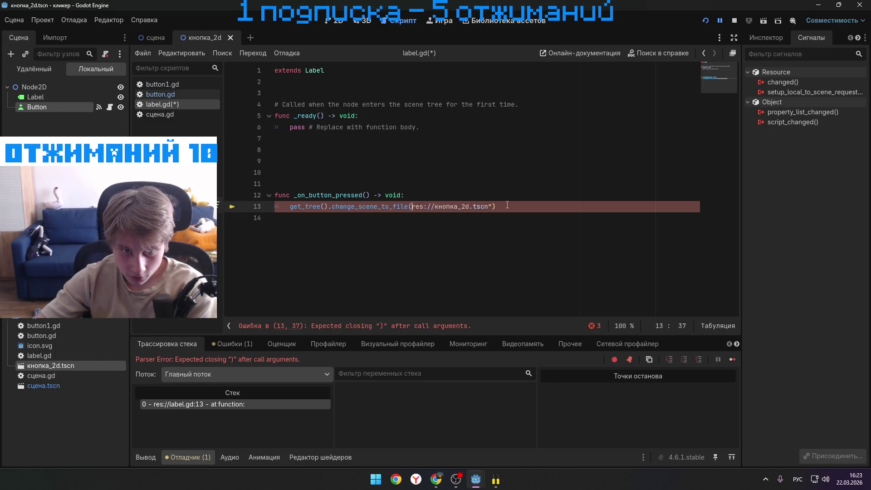
{"action": "type", "text": "\""}
{"action": "key", "text": "BackSpace"}
- Resume, then rerun the game, choosing играть from its menu each time
{"action": "left_click", "coordinate": [719, 20]}
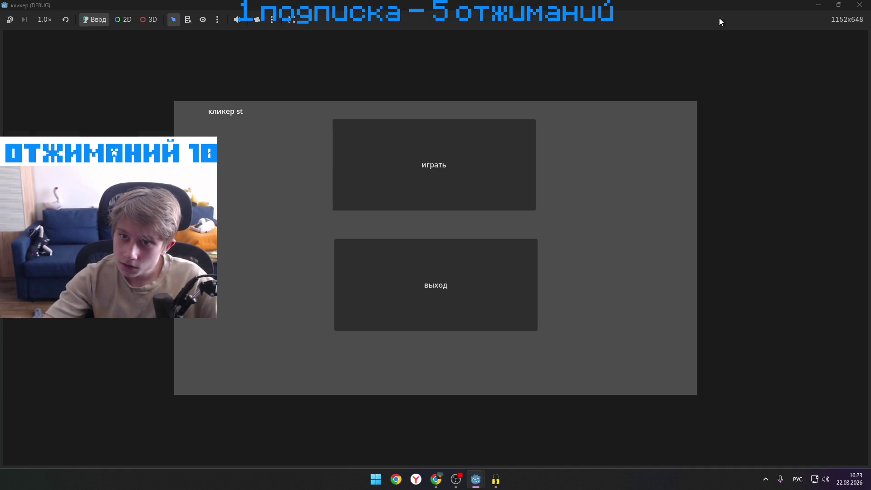
{"action": "left_click", "coordinate": [385, 158]}
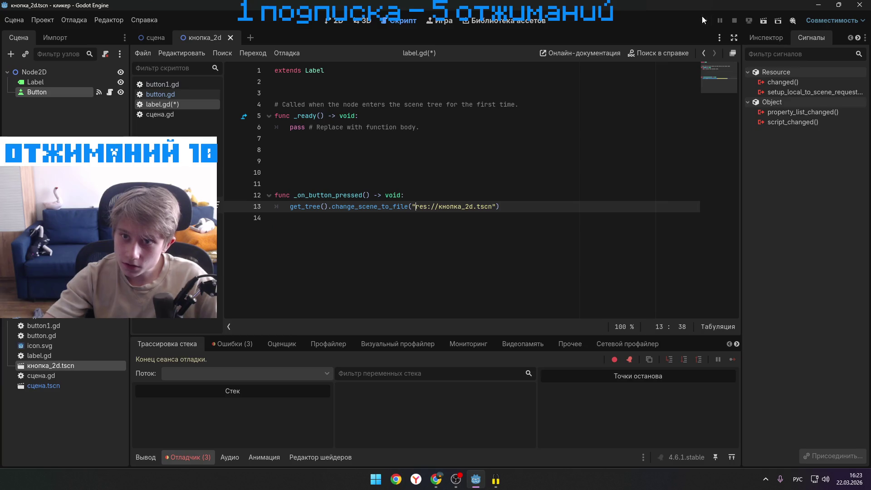
{"action": "left_click", "coordinate": [704, 20]}
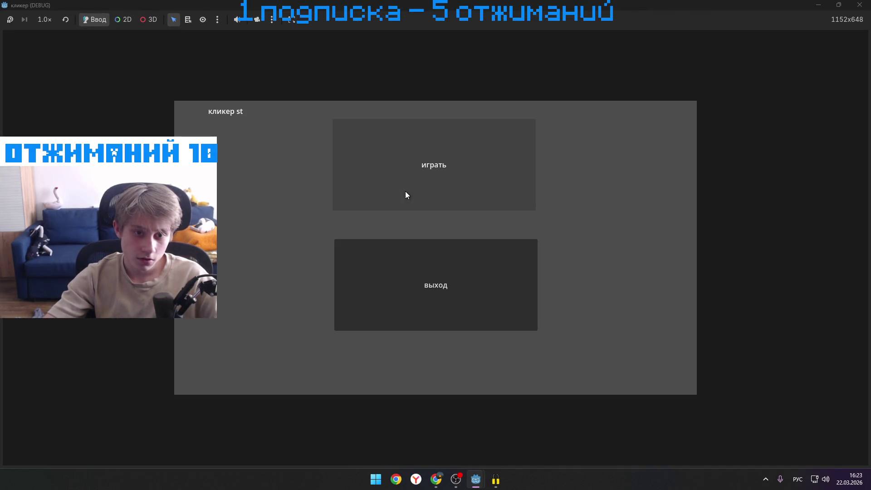
{"action": "left_click", "coordinate": [445, 162]}
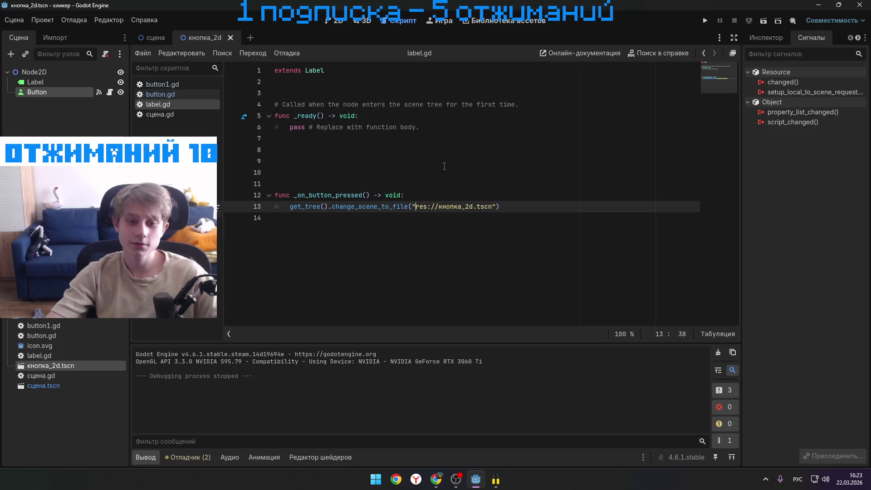
{"action": "left_click", "coordinate": [515, 209]}
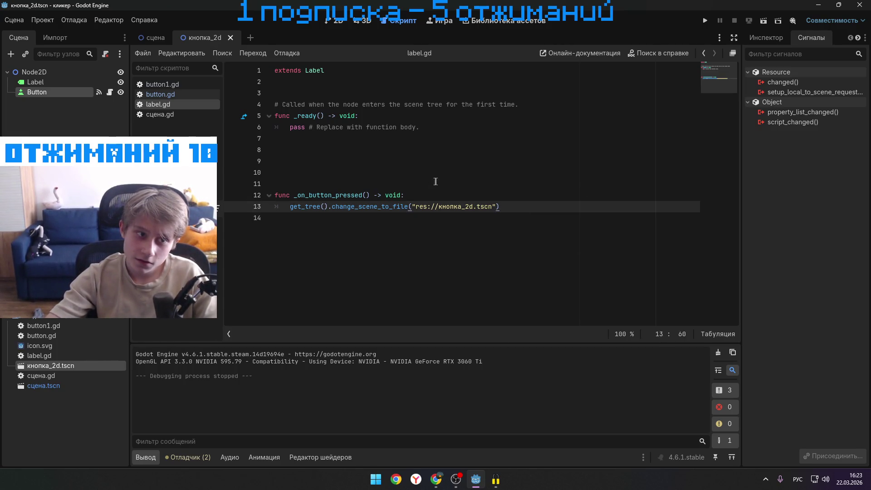
{"action": "left_click", "coordinate": [184, 93]}
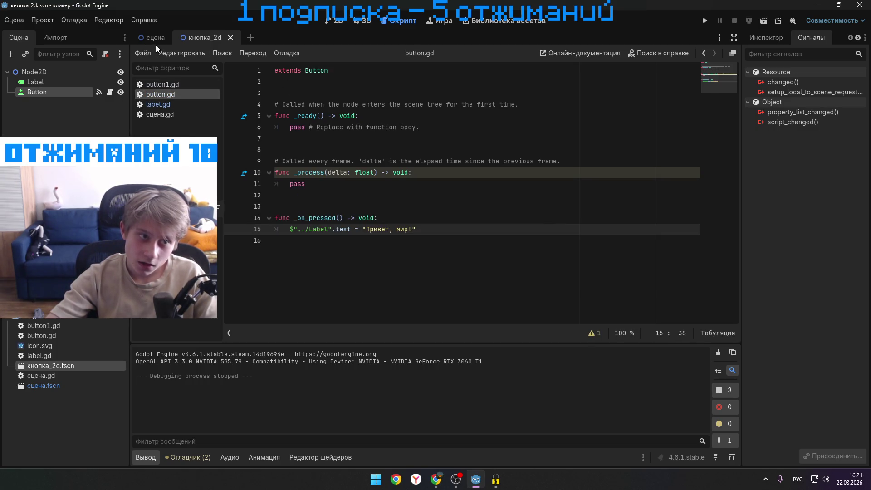
{"action": "left_click", "coordinate": [191, 88]}
{"action": "left_click", "coordinate": [185, 104]}
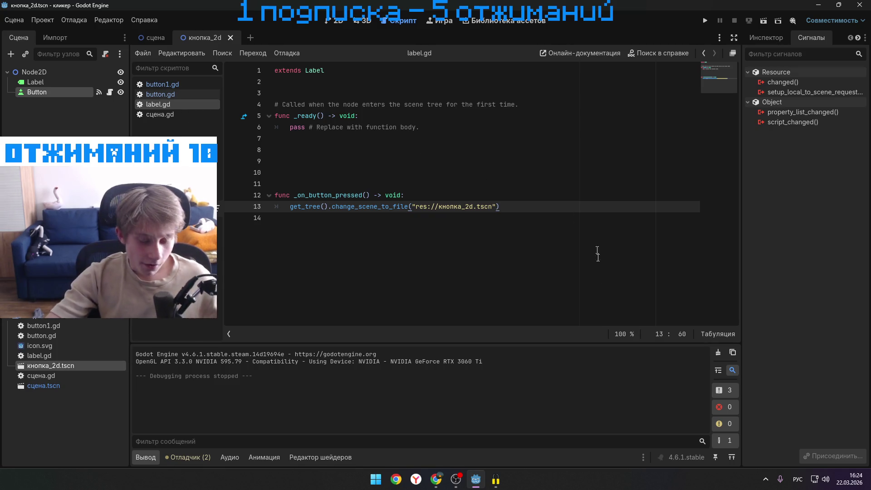
{"action": "left_click", "coordinate": [165, 83]}
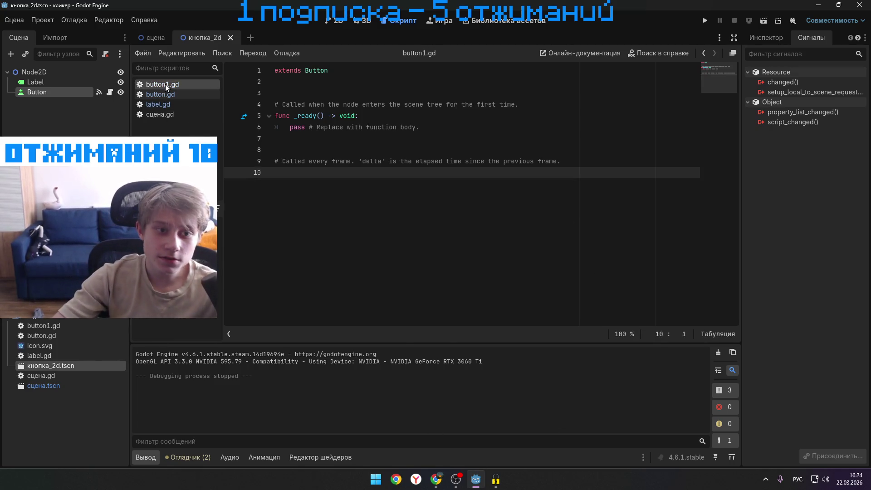
{"action": "left_click", "coordinate": [185, 95]}
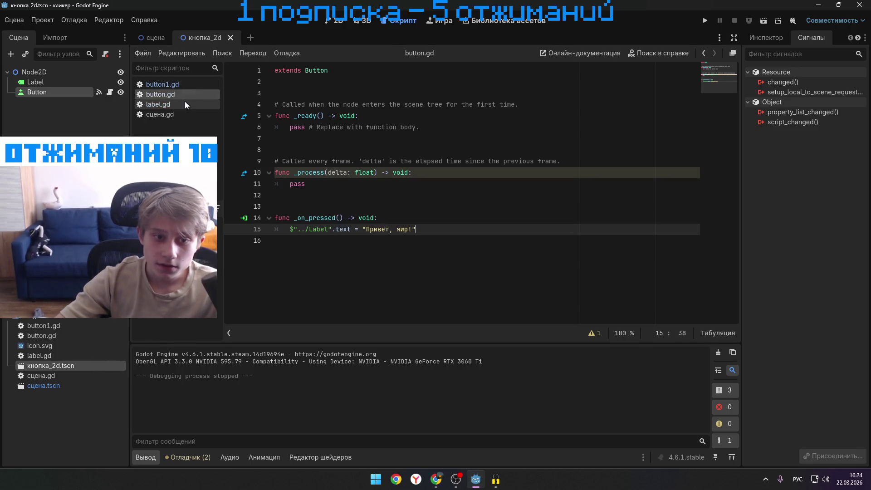
{"action": "left_click", "coordinate": [180, 110]}
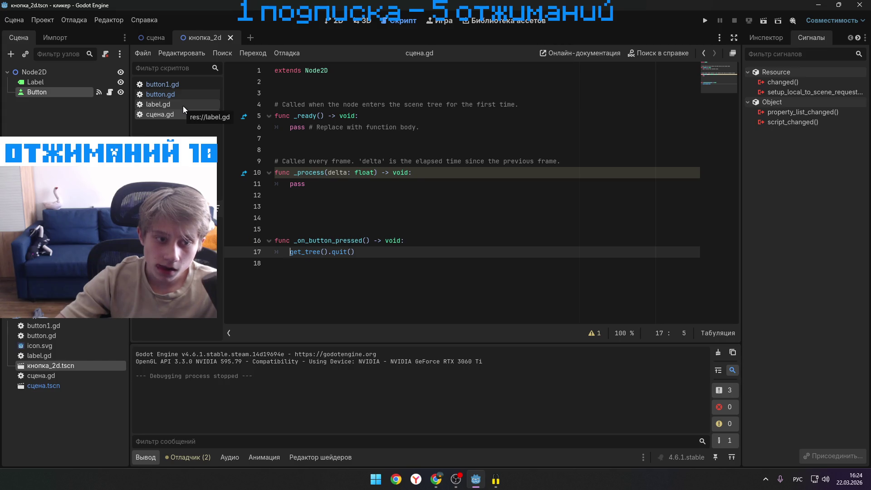
{"action": "left_click", "coordinate": [183, 105]}
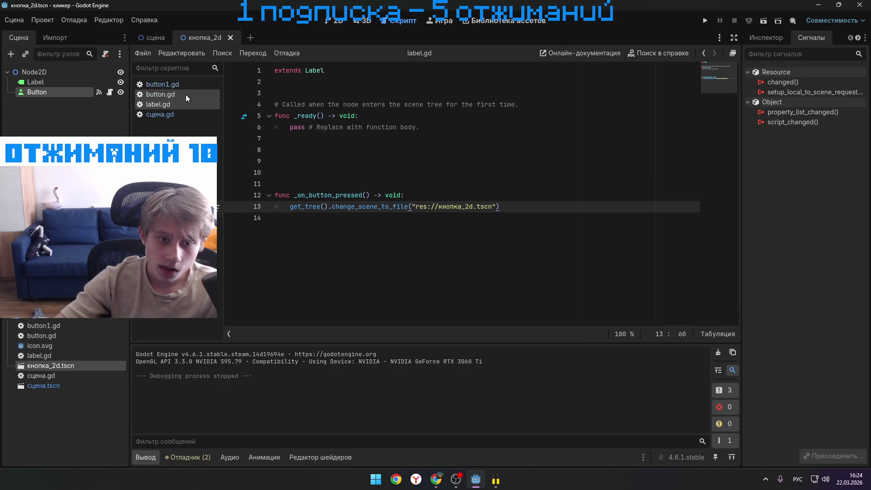
{"action": "left_click", "coordinate": [186, 95]}
{"action": "left_click", "coordinate": [183, 83]}
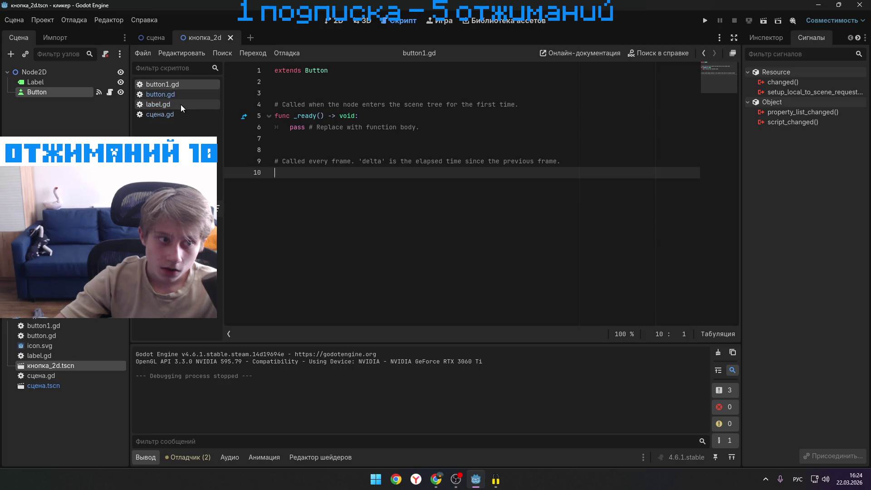
{"action": "left_click", "coordinate": [180, 104]}
{"action": "mouse_move", "coordinate": [448, 472]}
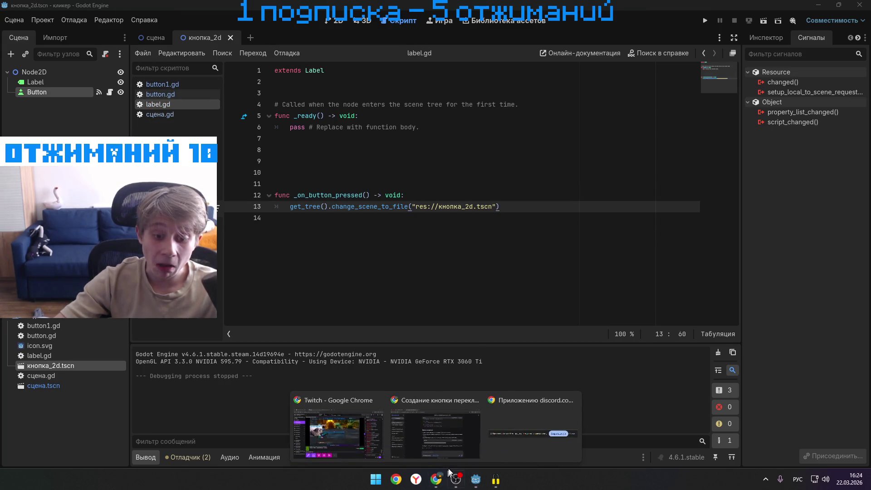
{"action": "left_click", "coordinate": [456, 440]}
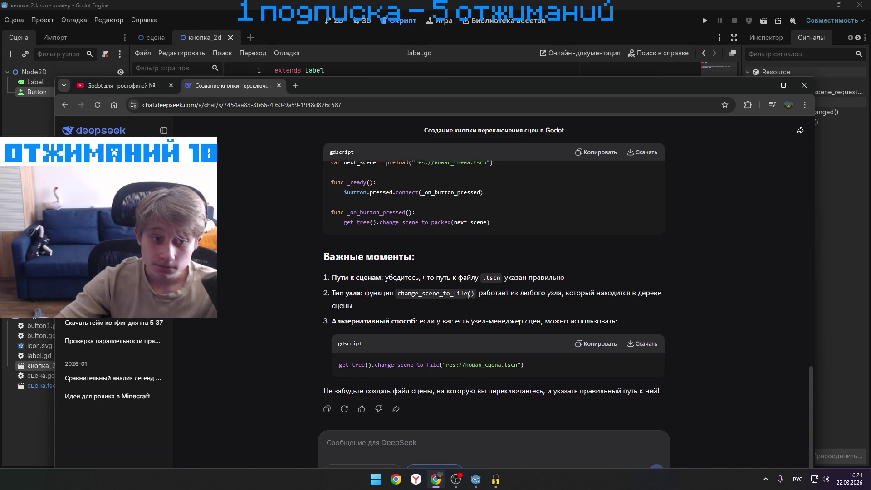
- Scroll DeepSeek back to the 'Подключите сигнал' steps, then switch to Godot's сцена tab
{"action": "scroll", "coordinate": [467, 295], "scroll_direction": "up", "scroll_amount": 2}
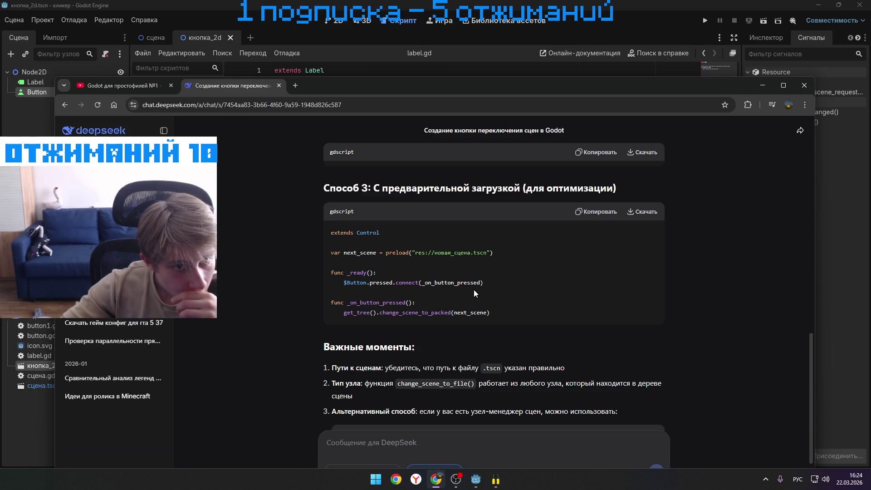
{"action": "scroll", "coordinate": [474, 290], "scroll_direction": "up", "scroll_amount": 7}
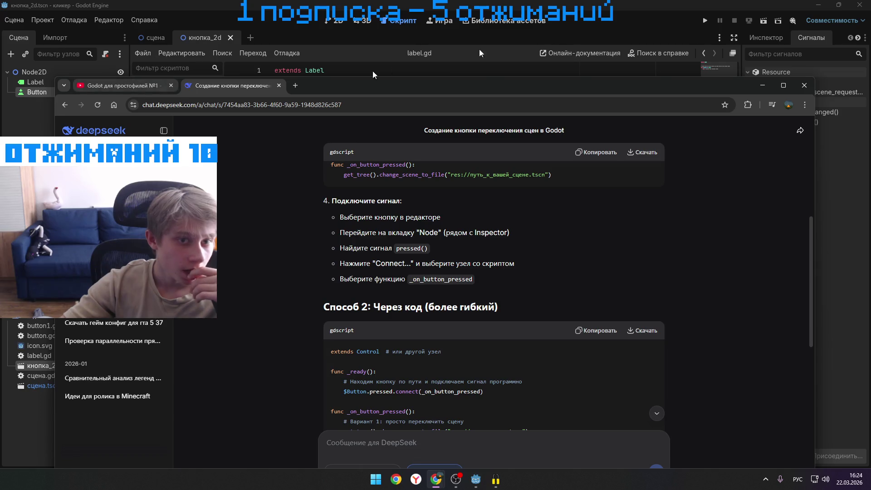
{"action": "left_click", "coordinate": [516, 65]}
{"action": "left_click", "coordinate": [146, 38]}
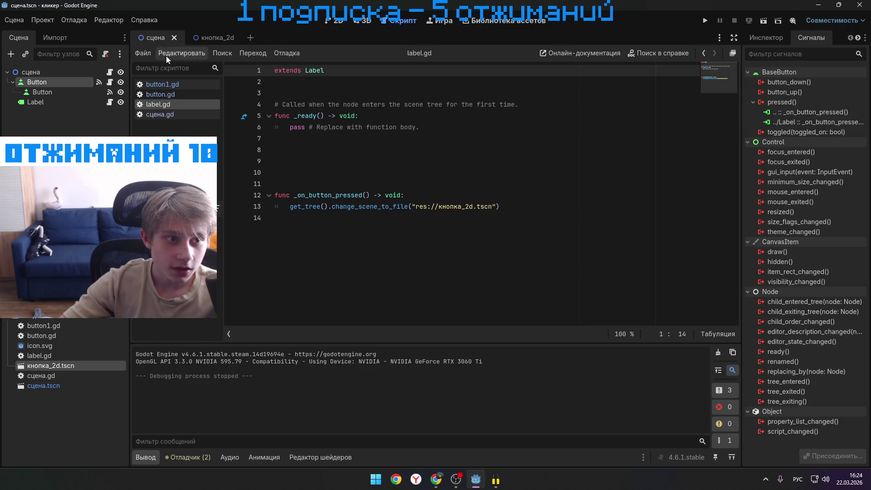
- Reorder the scene tabs so сцена follows кнопка_2d, then run the game and choose играть
{"action": "left_click", "coordinate": [335, 20]}
{"action": "scroll", "coordinate": [289, 129], "scroll_direction": "down", "scroll_amount": 2}
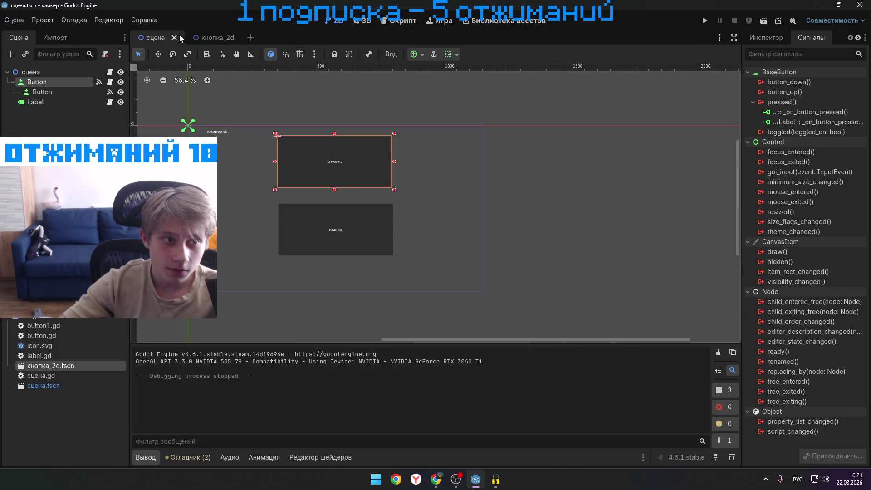
{"action": "right_click", "coordinate": [167, 42]}
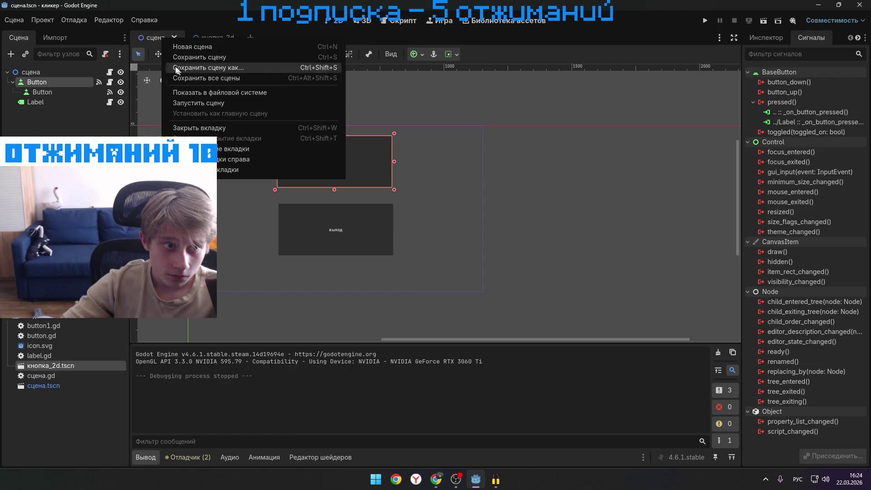
{"action": "left_click", "coordinate": [148, 39]}
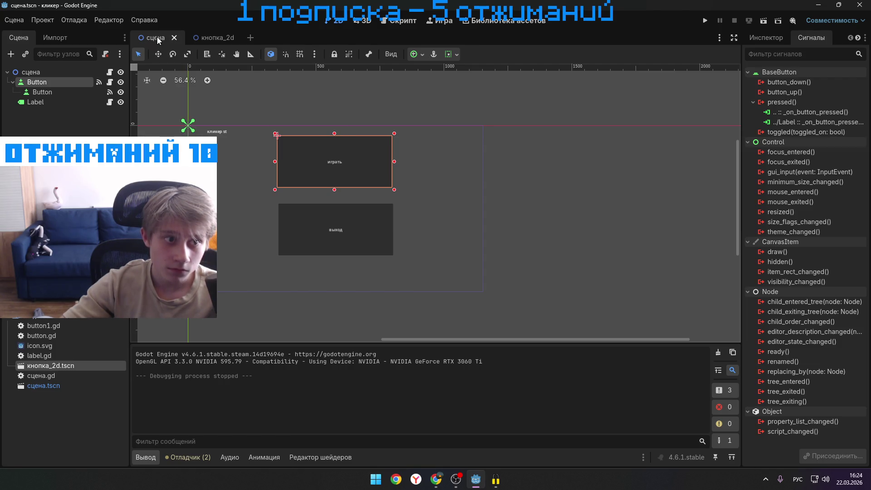
{"action": "left_click_drag", "start_coordinate": [262, 38], "coordinate": [260, 38]}
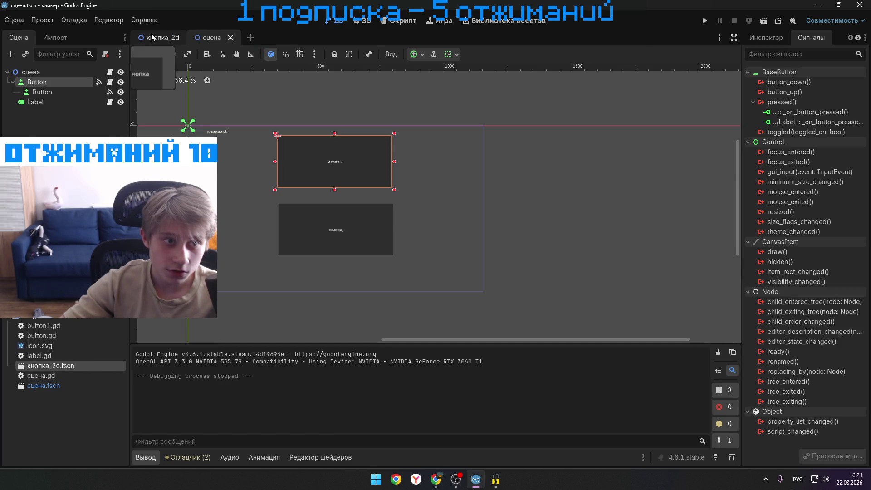
{"action": "left_click", "coordinate": [150, 36]}
{"action": "left_click", "coordinate": [704, 20]}
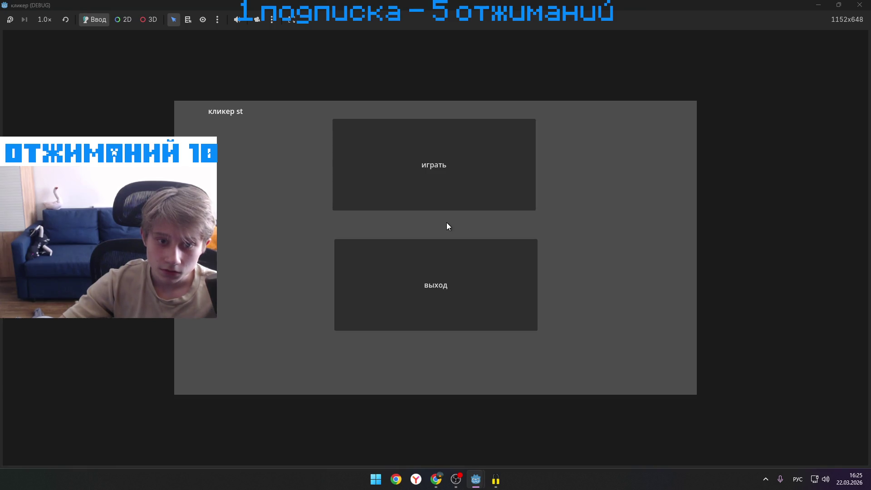
{"action": "left_click", "coordinate": [466, 154]}
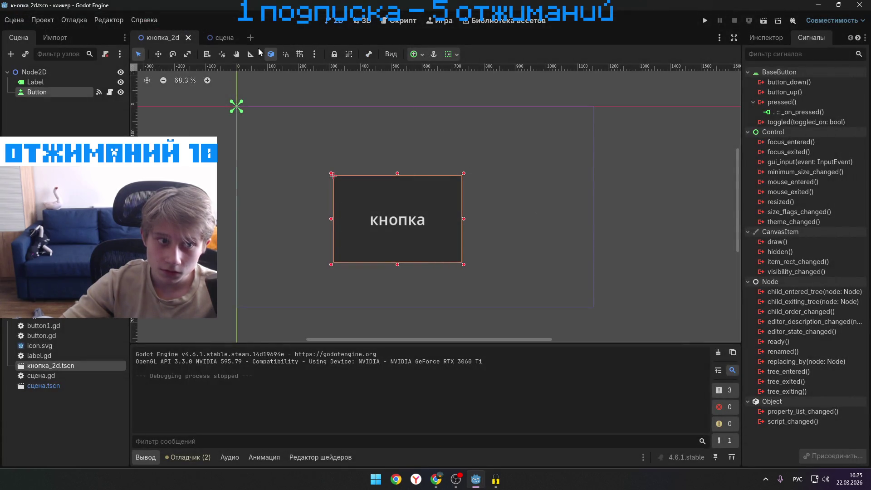
- Close the сцена scene and undo the Button's pressed connection to _on_pressed
{"action": "left_click", "coordinate": [228, 37]}
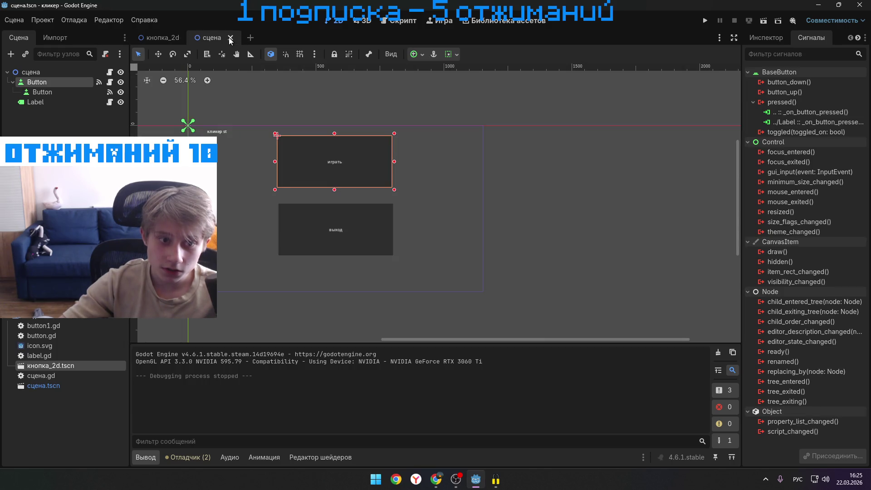
{"action": "left_click", "coordinate": [230, 38]}
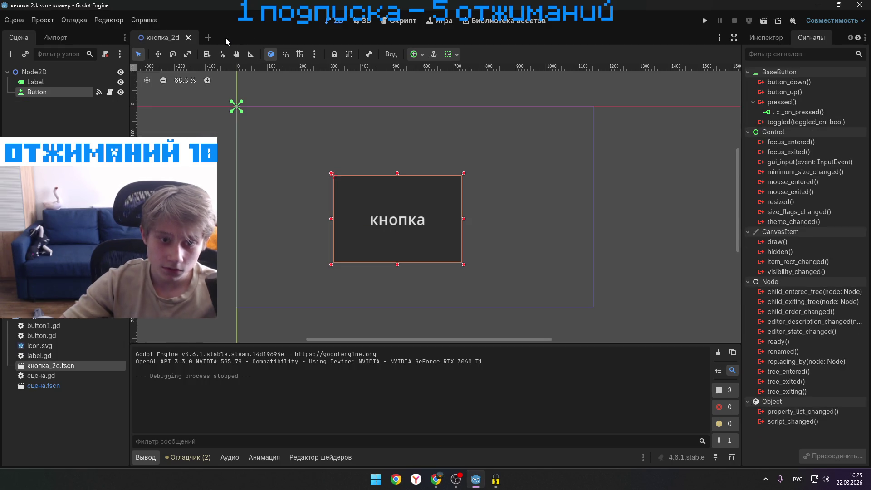
{"action": "key", "text": "ctrl+z"}
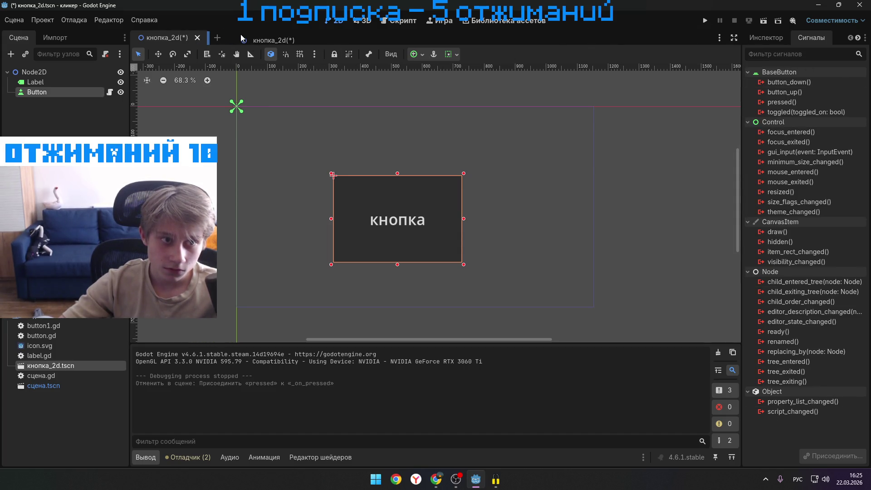
{"action": "mouse_move", "coordinate": [172, 40]}
{"action": "left_mouse_down"}
{"action": "mouse_move", "coordinate": [250, 38]}
{"action": "mouse_move", "coordinate": [218, 68]}
{"action": "left_mouse_up"}
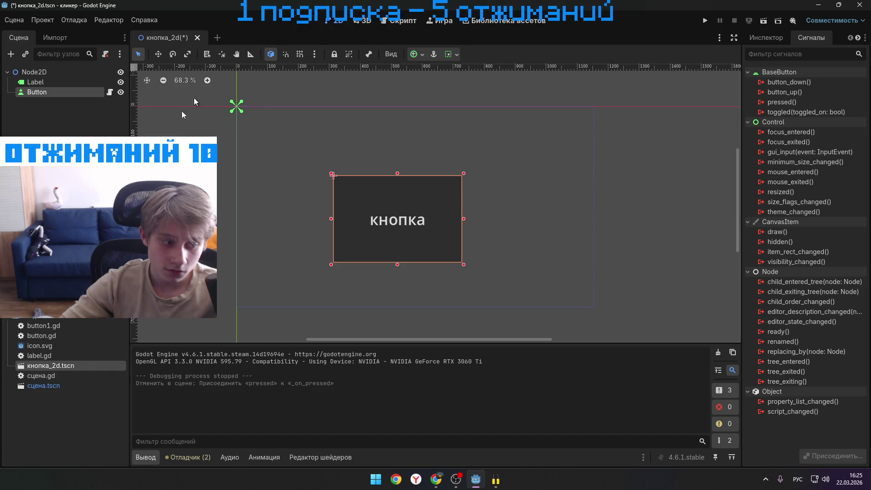
- Delete сцена.tscn from the FileSystem, confirming Удалить
{"action": "left_click", "coordinate": [58, 385]}
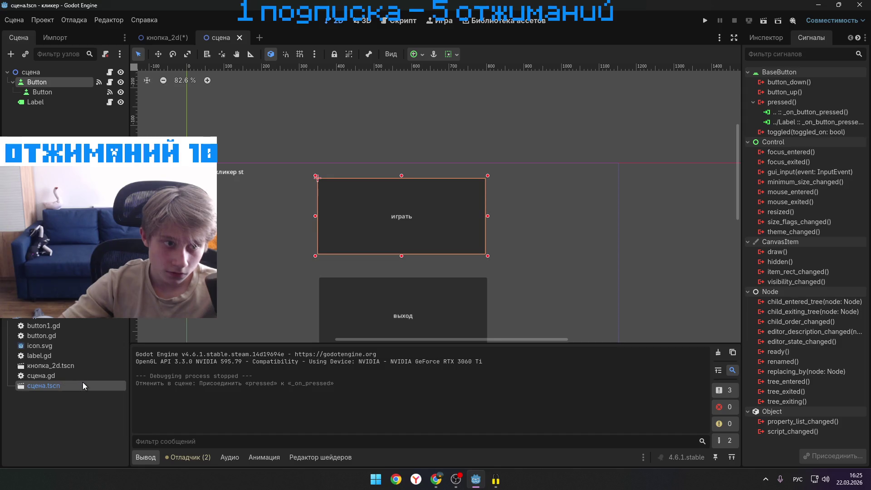
{"action": "key", "text": "Delete"}
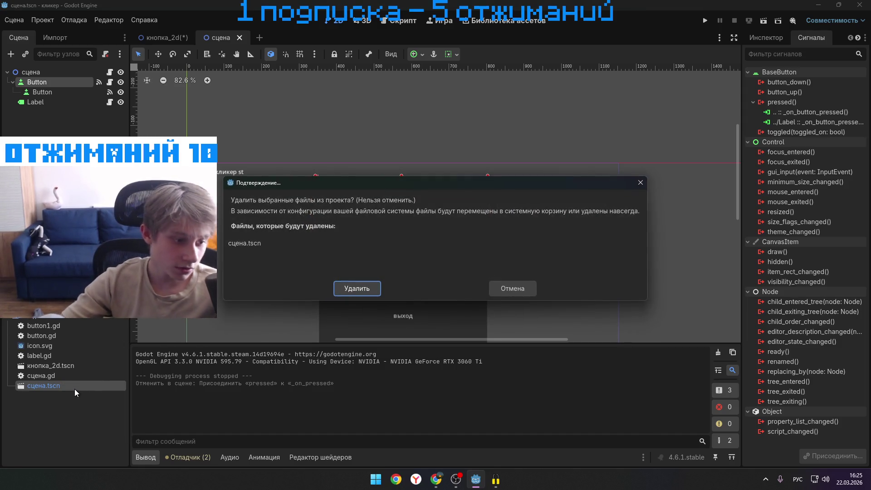
{"action": "left_click", "coordinate": [355, 287]}
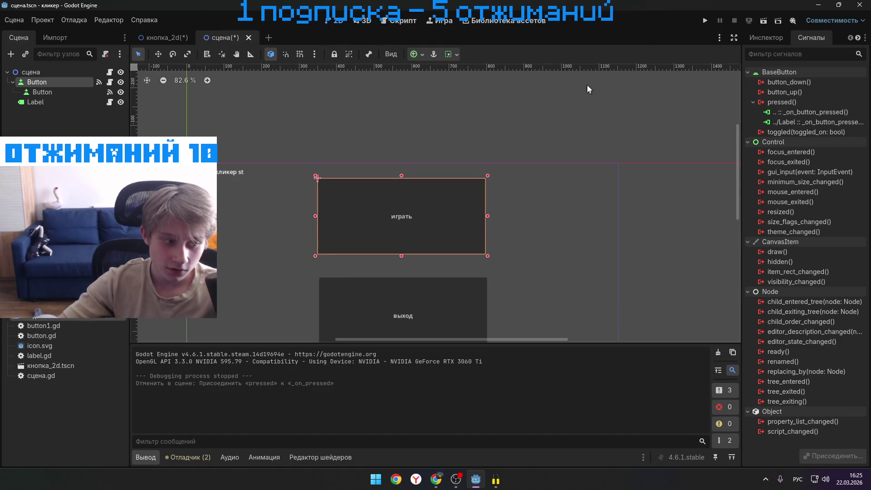
- Run the game with the current scene as main scene, saving it, then close the game
{"action": "left_click", "coordinate": [705, 21]}
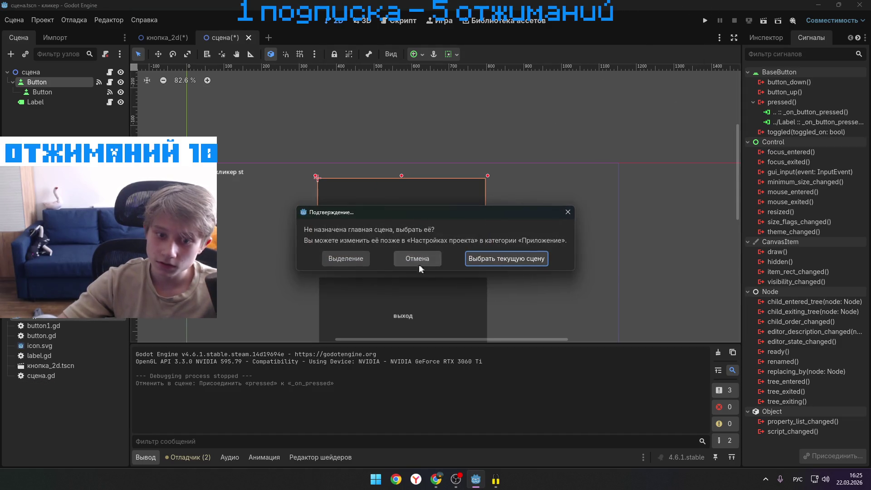
{"action": "left_click", "coordinate": [477, 263]}
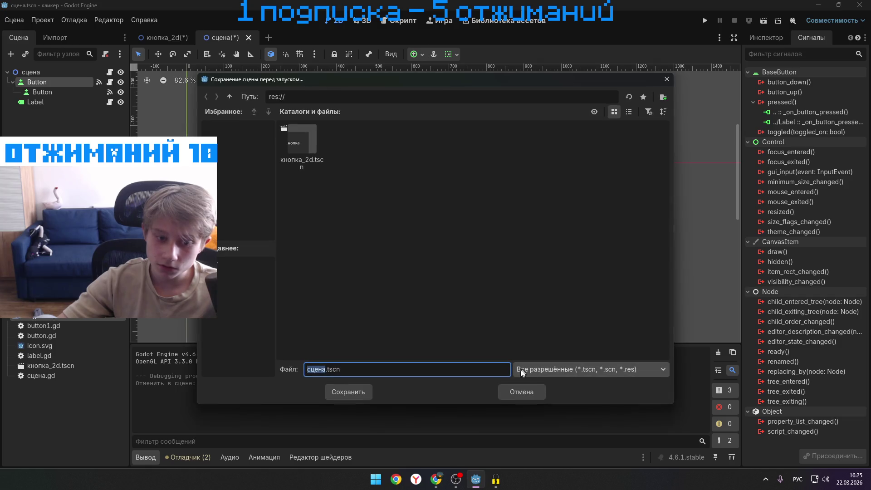
{"action": "left_click", "coordinate": [352, 391]}
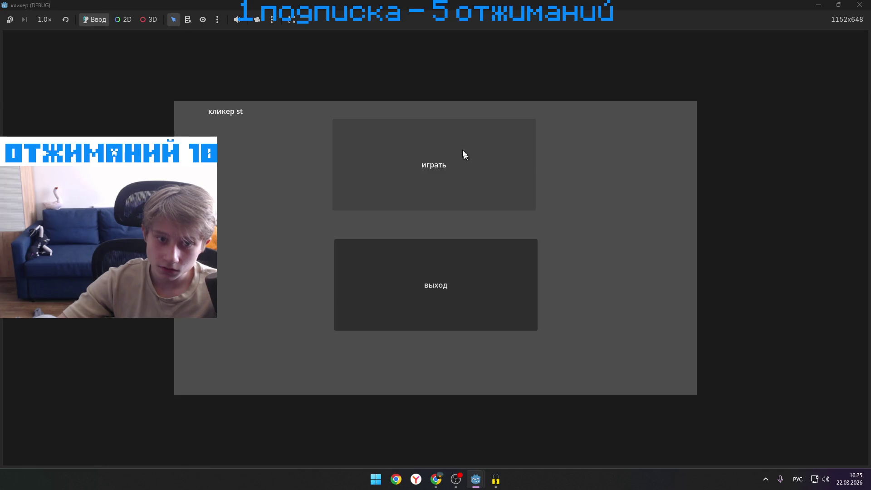
{"action": "left_click", "coordinate": [456, 158]}
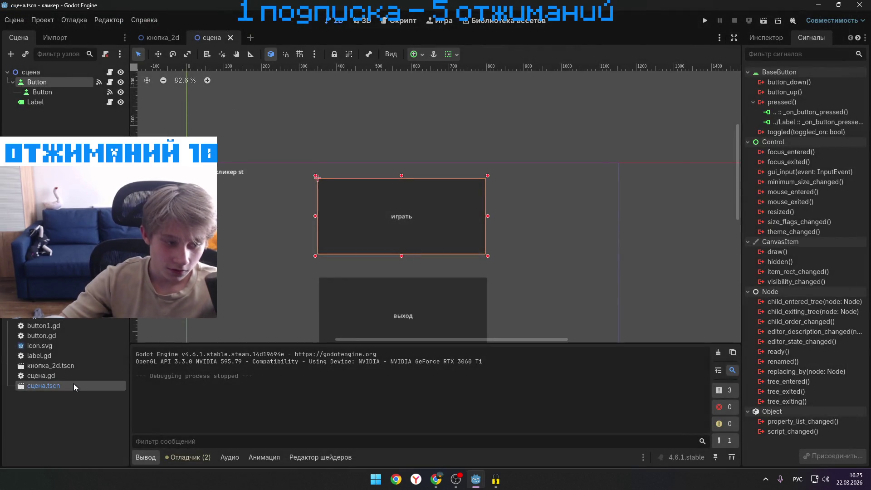
- Delete сцена.tscn from the project again and confirm
{"action": "key", "text": "Delete"}
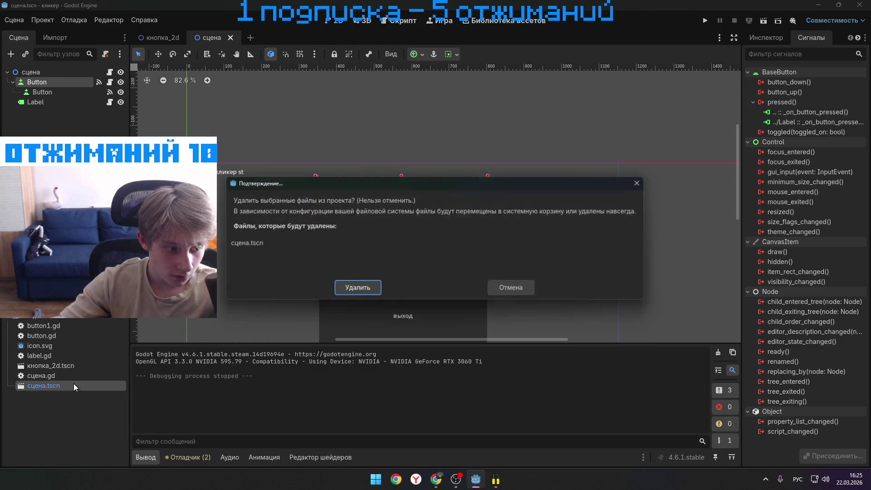
{"action": "left_click", "coordinate": [341, 285]}
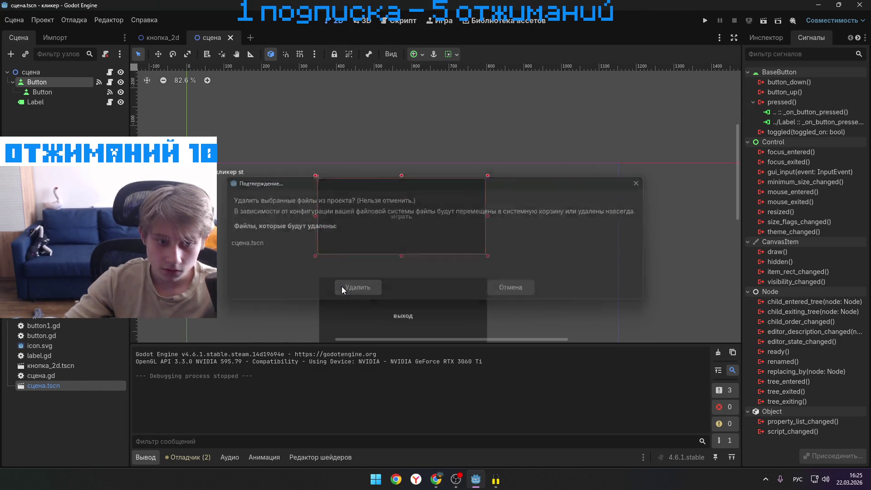
{"action": "left_click", "coordinate": [366, 22]}
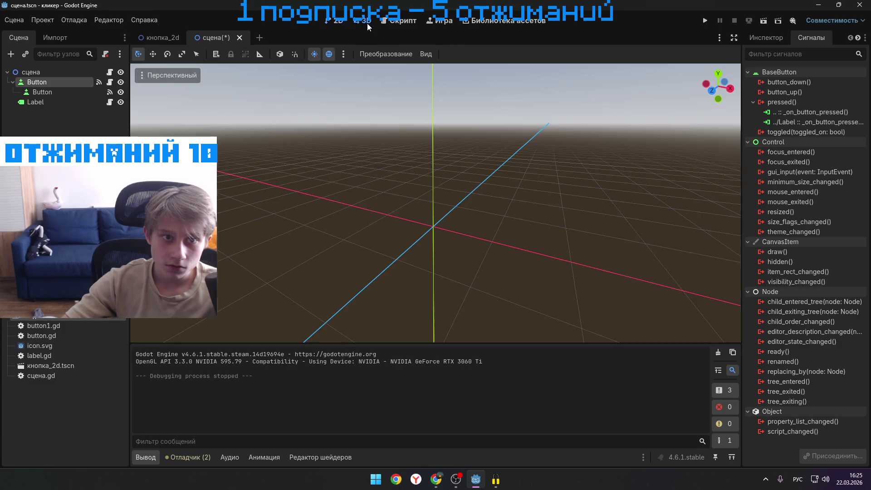
- Check the выход and играть buttons in the 2D view, then run the project from кнопка_2d
{"action": "left_click", "coordinate": [344, 21]}
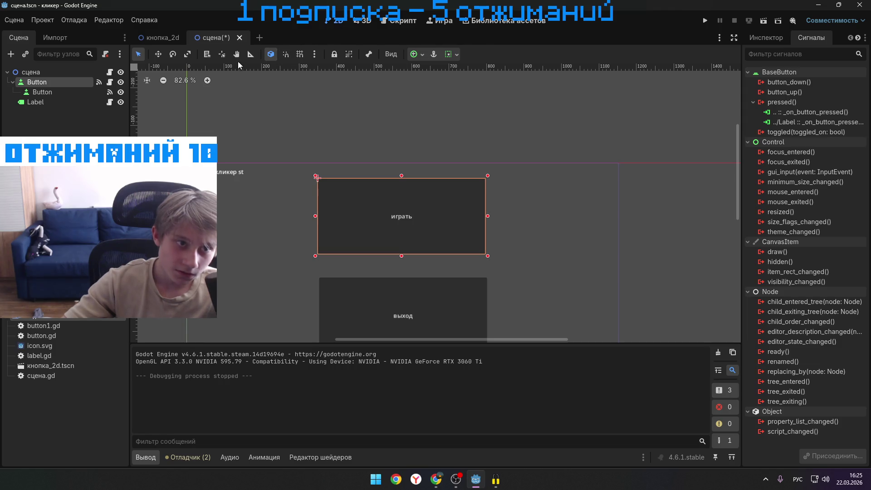
{"action": "left_click", "coordinate": [547, 204]}
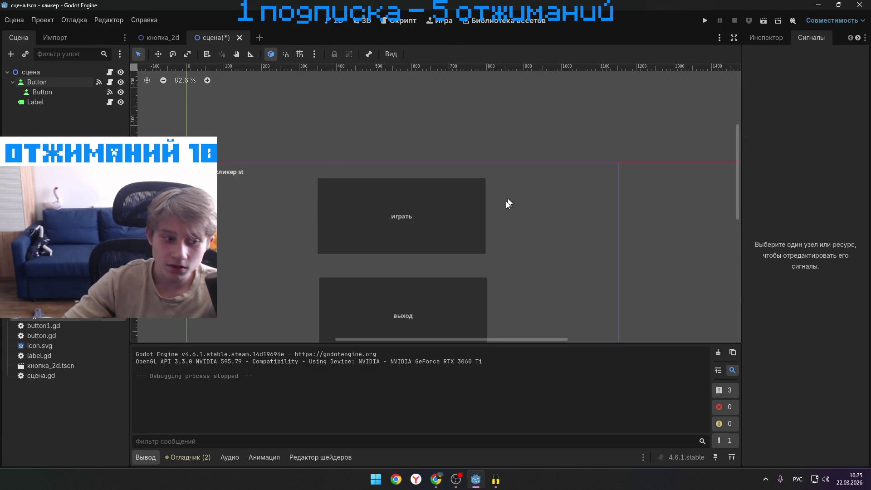
{"action": "left_click", "coordinate": [373, 191]}
{"action": "left_click", "coordinate": [433, 302]}
{"action": "left_click", "coordinate": [469, 230]}
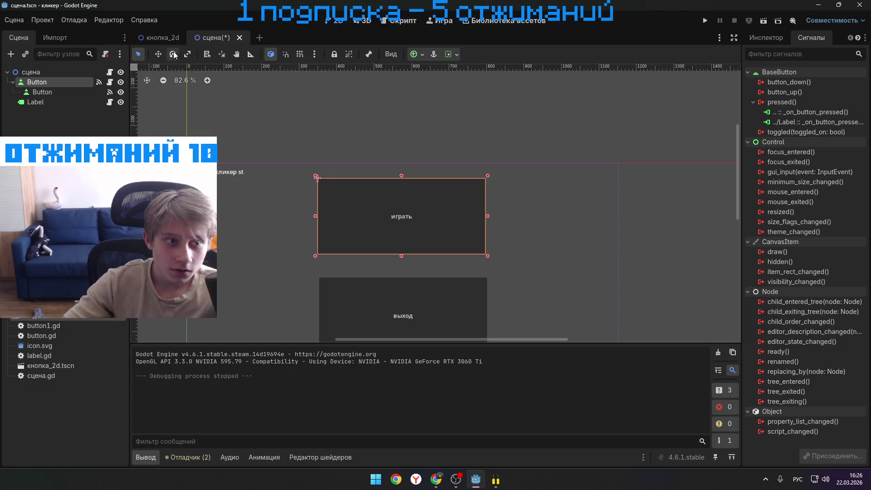
{"action": "left_click", "coordinate": [181, 38]}
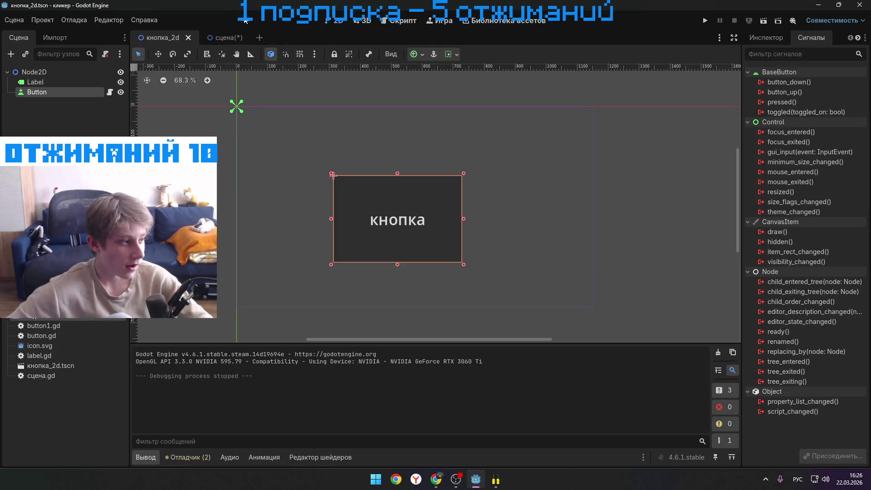
{"action": "left_click", "coordinate": [704, 21]}
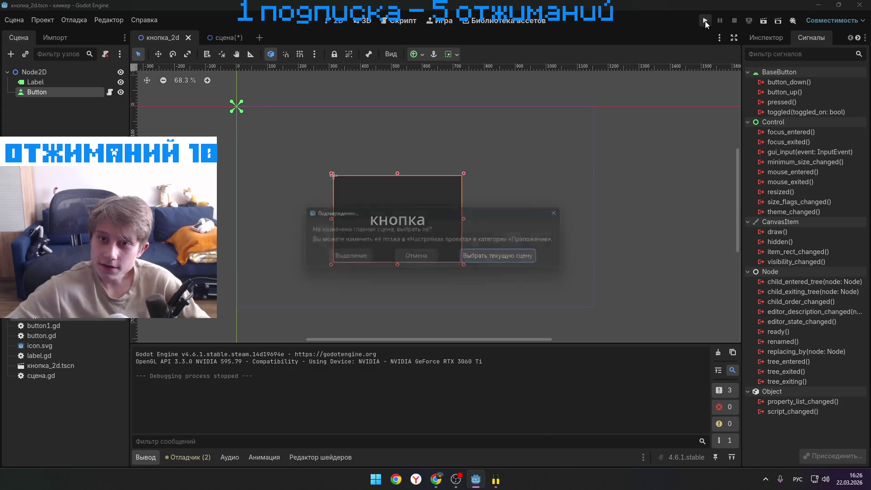
- Make кнопка_2d the main scene, click its кнопка button about nine times, then close the game
{"action": "left_click", "coordinate": [486, 258]}
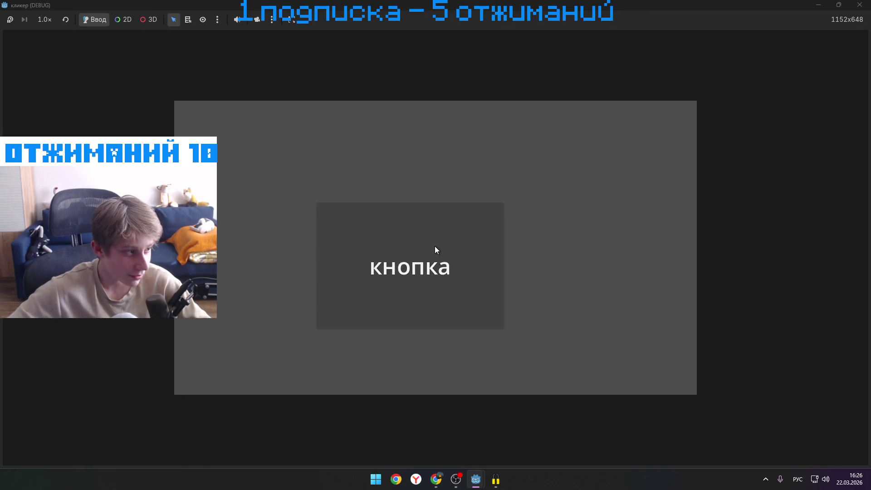
{"action": "left_click", "coordinate": [434, 246]}
{"action": "left_click", "coordinate": [433, 247]}
{"action": "left_click", "coordinate": [432, 245]}
{"action": "left_click", "coordinate": [435, 245]}
{"action": "left_click", "coordinate": [430, 243]}
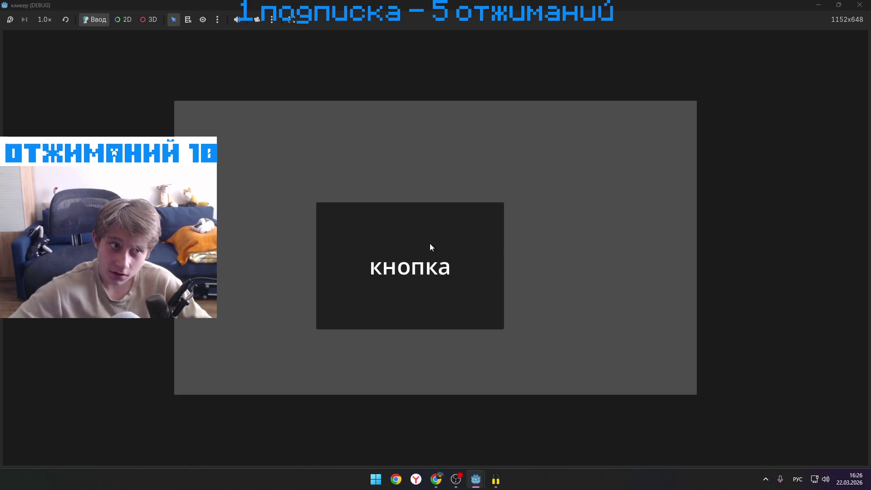
{"action": "left_click", "coordinate": [430, 244]}
{"action": "left_click", "coordinate": [430, 244]}
{"action": "left_click", "coordinate": [430, 244]}
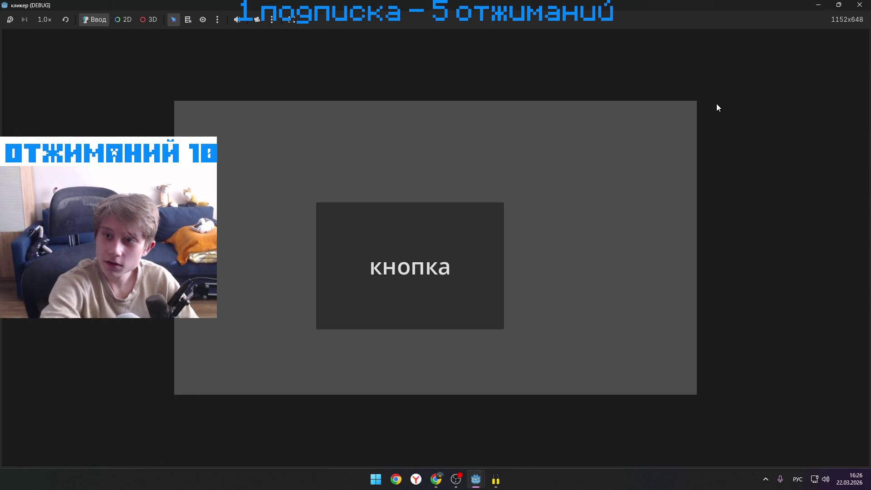
{"action": "left_click", "coordinate": [370, 216]}
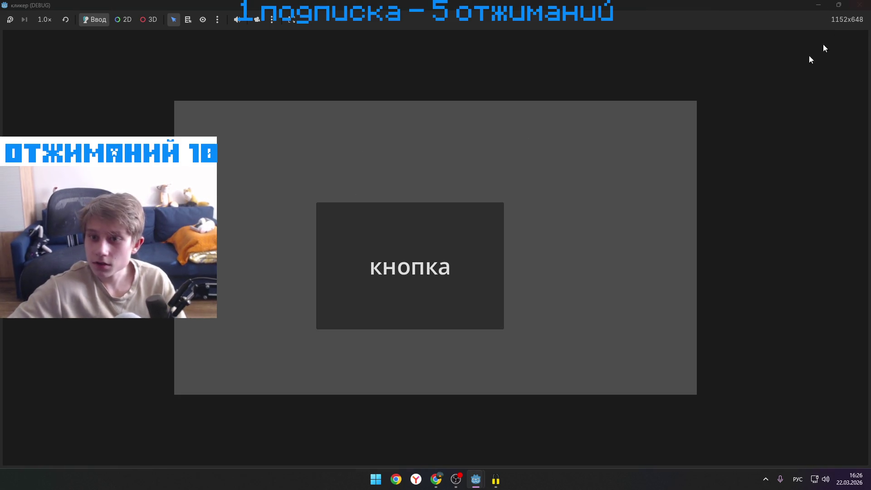
{"action": "left_click", "coordinate": [859, 4]}
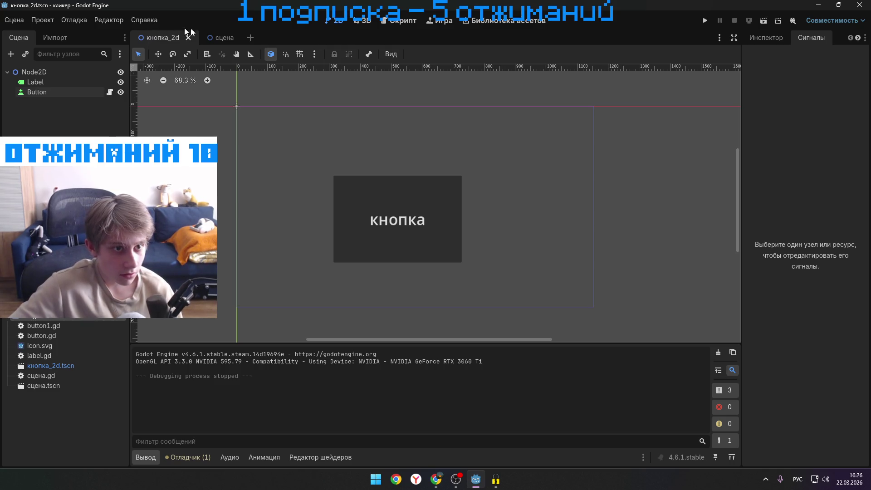
- Close the сцена tab with a middle-click and open the Скрипт workspace
{"action": "left_click", "coordinate": [219, 36]}
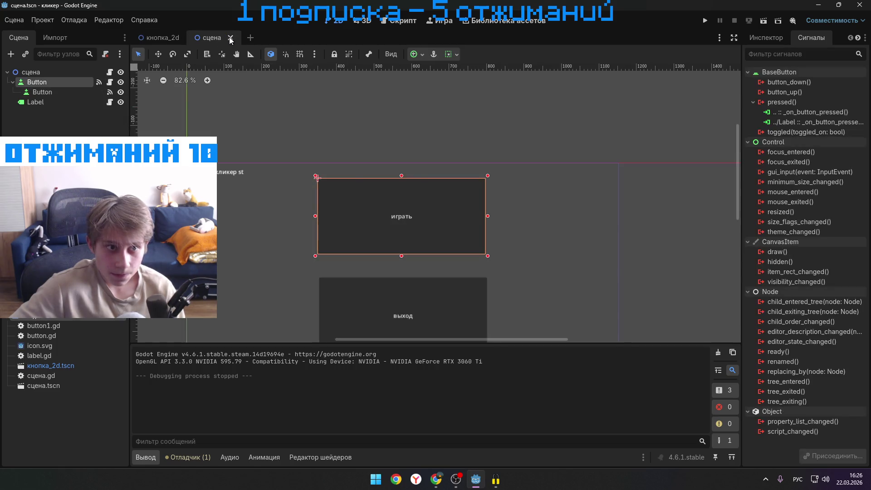
{"action": "middle_click", "coordinate": [225, 37]}
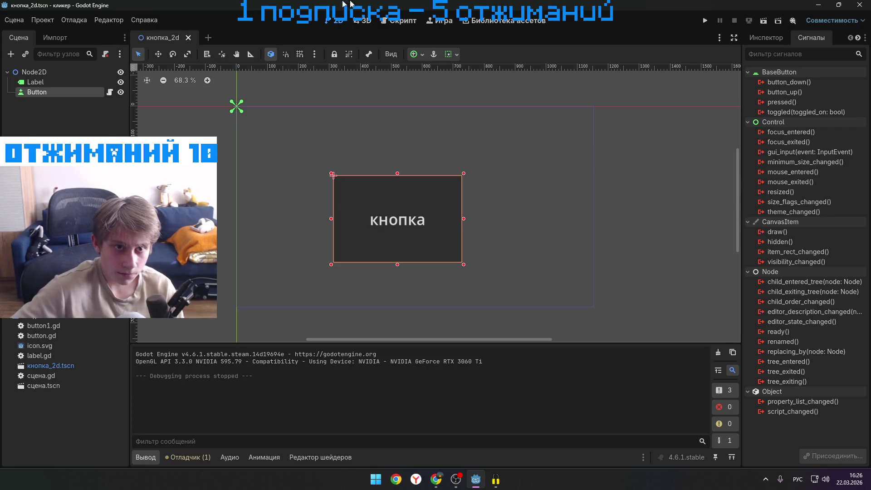
{"action": "left_click", "coordinate": [391, 23]}
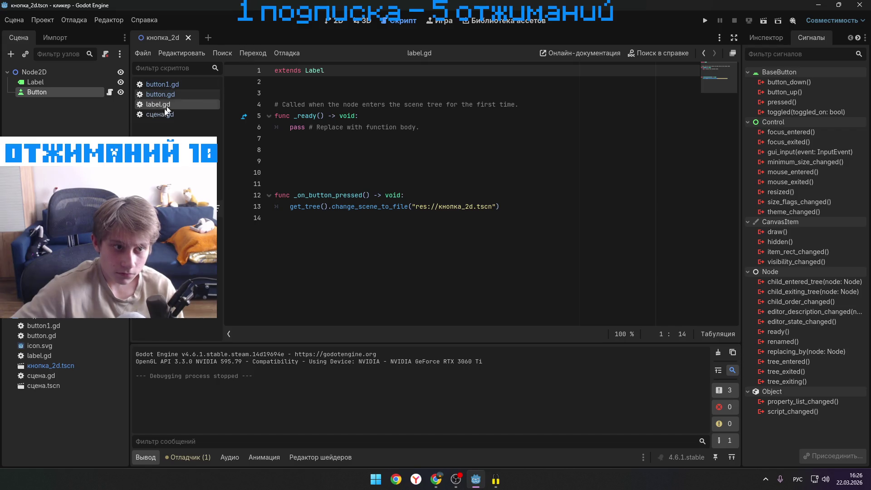
- Flip between button.gd and button1.gd in the script list, ending on button.gd
{"action": "left_click", "coordinate": [176, 95]}
{"action": "left_click", "coordinate": [182, 85]}
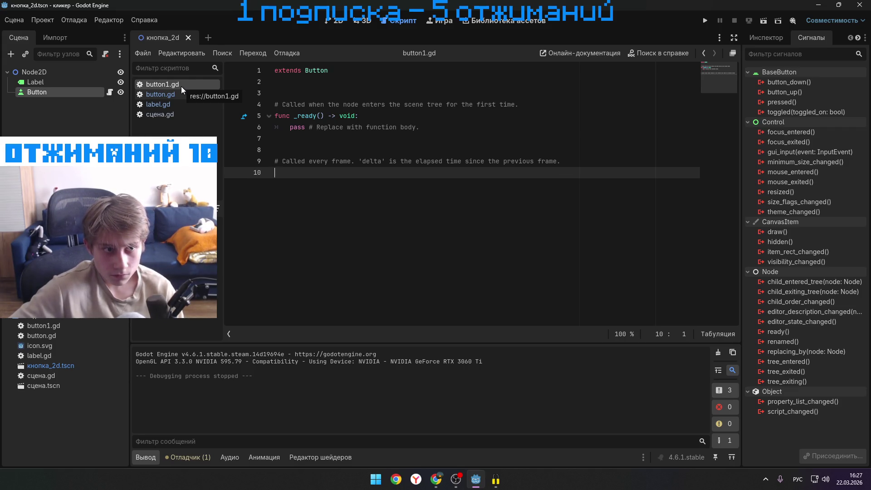
{"action": "left_click", "coordinate": [146, 92]}
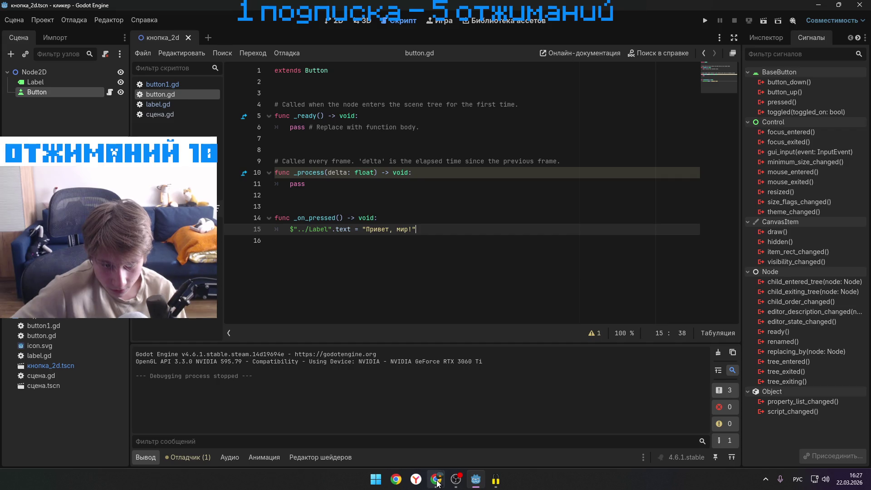
- Bring the DeepSeek chat in the browser to the front
{"action": "mouse_move", "coordinate": [436, 479]}
{"action": "left_click", "coordinate": [442, 437]}
{"action": "scroll", "coordinate": [493, 281], "scroll_direction": "down", "scroll_amount": 5}
- Send DeepSeek the request 'сделай кликер в годот'
{"action": "left_click", "coordinate": [438, 455]}
{"action": "type", "text": "сделай"}
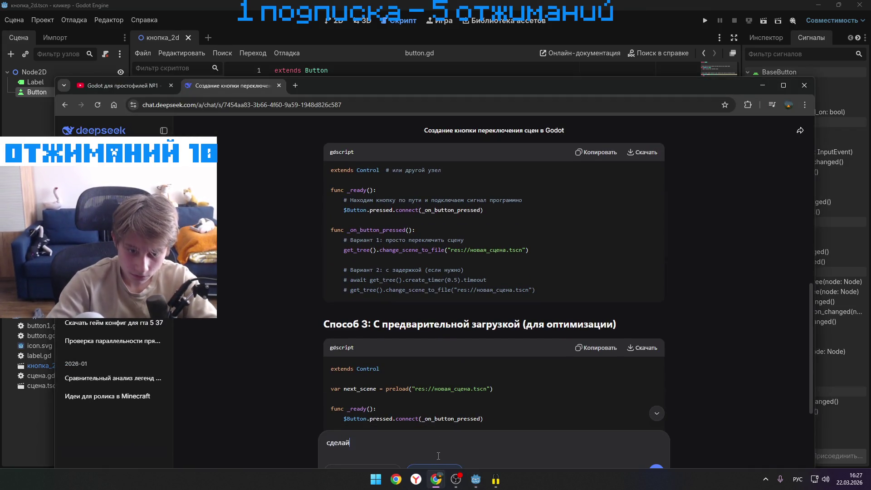
{"action": "type", "text": "лие"}
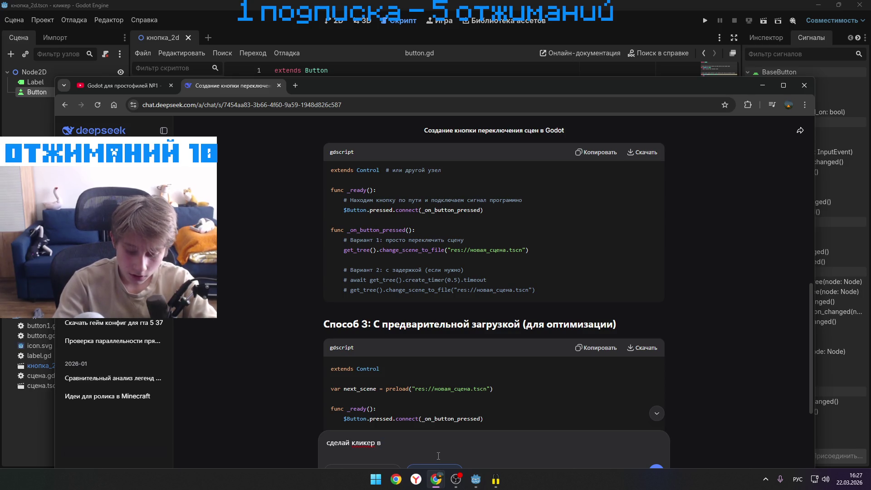
{"action": "type", "text": "годот"}
{"action": "key", "text": "Return"}
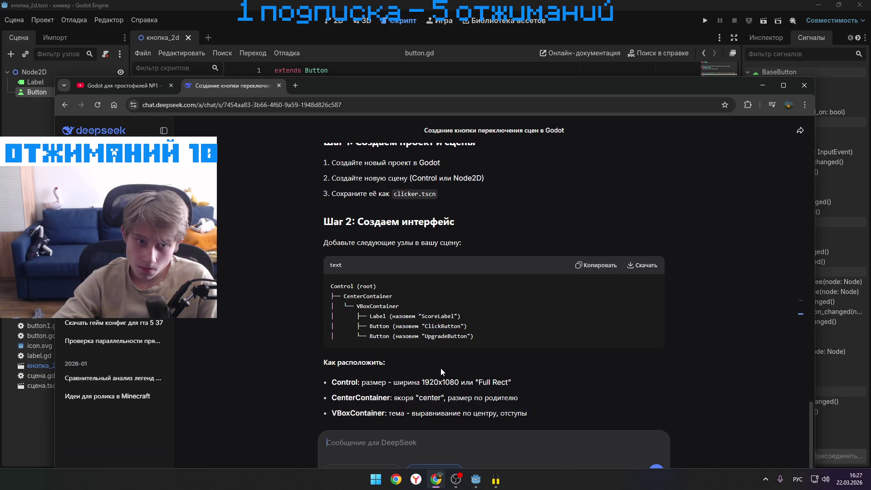
- Read the reply's Steps 1 and 2 down to the Step 3 gdscript code block
{"action": "scroll", "coordinate": [441, 368], "scroll_direction": "up", "scroll_amount": 10}
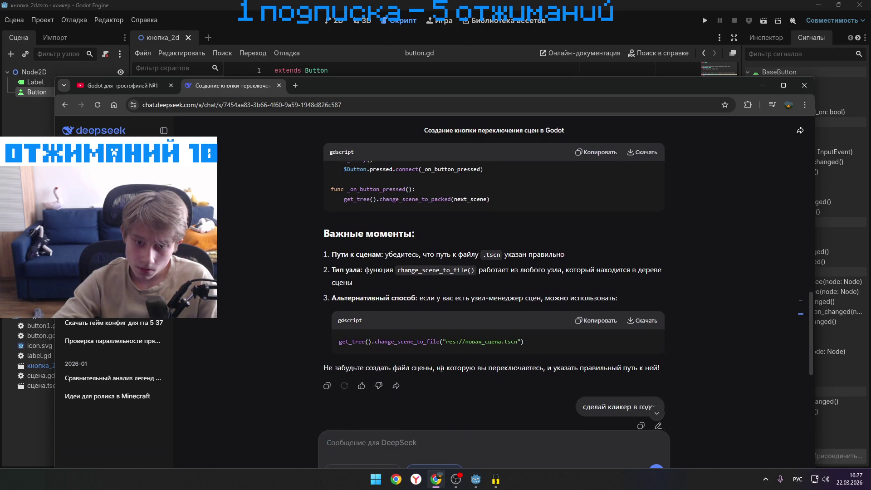
{"action": "scroll", "coordinate": [440, 368], "scroll_direction": "down", "scroll_amount": 6}
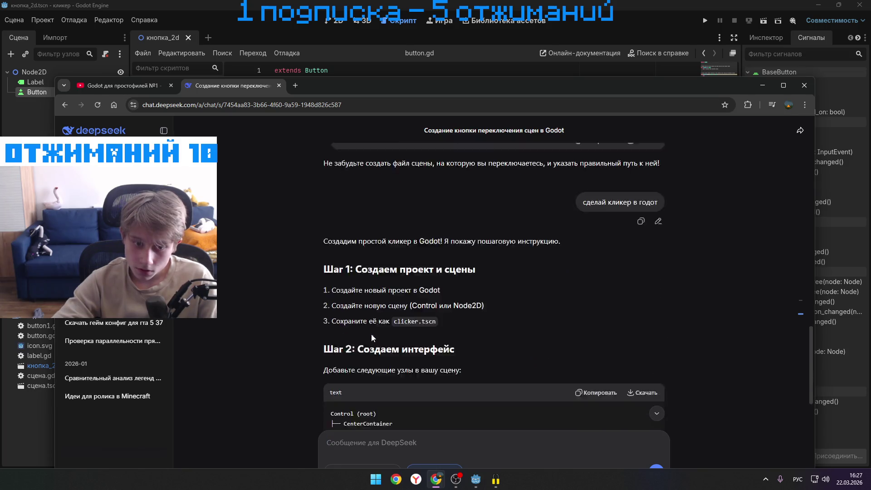
{"action": "left_click_drag", "start_coordinate": [381, 282], "coordinate": [414, 303]}
{"action": "left_click", "coordinate": [406, 307]}
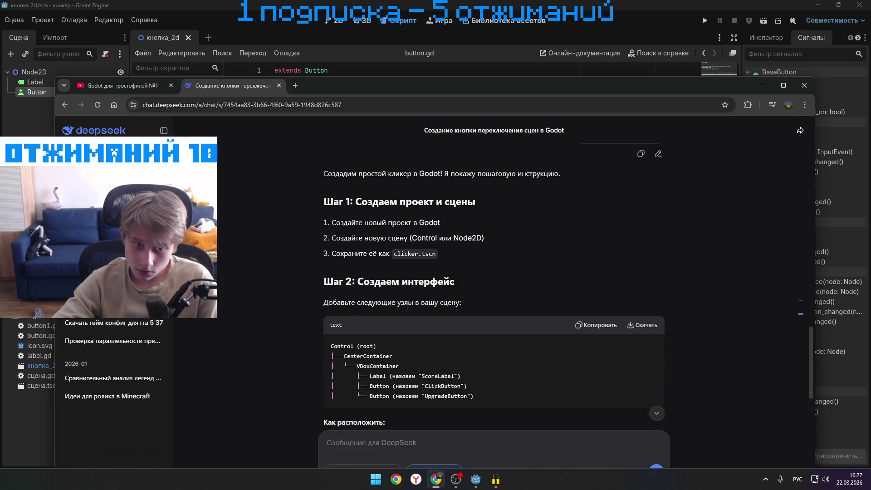
{"action": "scroll", "coordinate": [422, 315], "scroll_direction": "down", "scroll_amount": 1}
{"action": "mouse_move", "coordinate": [448, 330]}
{"action": "left_mouse_down"}
{"action": "mouse_move", "coordinate": [337, 300]}
{"action": "mouse_move", "coordinate": [487, 336]}
{"action": "left_mouse_up"}
{"action": "left_click", "coordinate": [478, 345]}
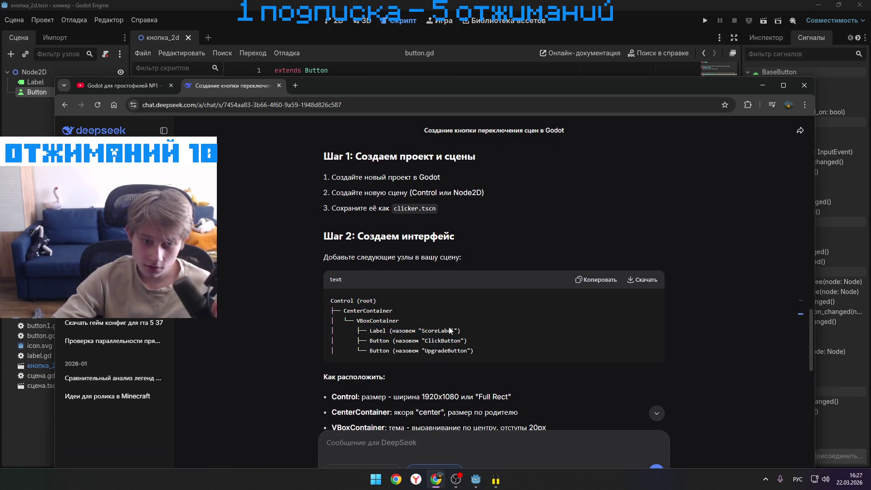
{"action": "scroll", "coordinate": [483, 333], "scroll_direction": "down", "scroll_amount": 3}
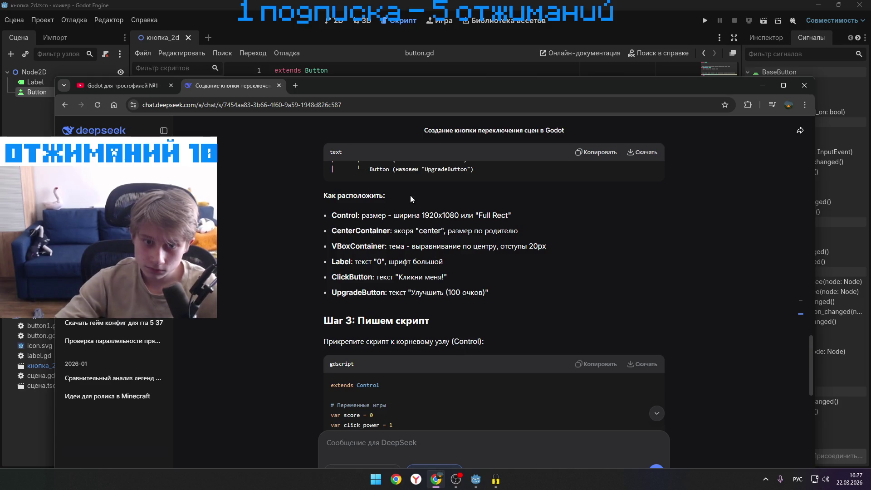
{"action": "scroll", "coordinate": [410, 200], "scroll_direction": "down", "scroll_amount": 3}
{"action": "scroll", "coordinate": [409, 214], "scroll_direction": "down", "scroll_amount": 4}
{"action": "scroll", "coordinate": [404, 231], "scroll_direction": "up", "scroll_amount": 3}
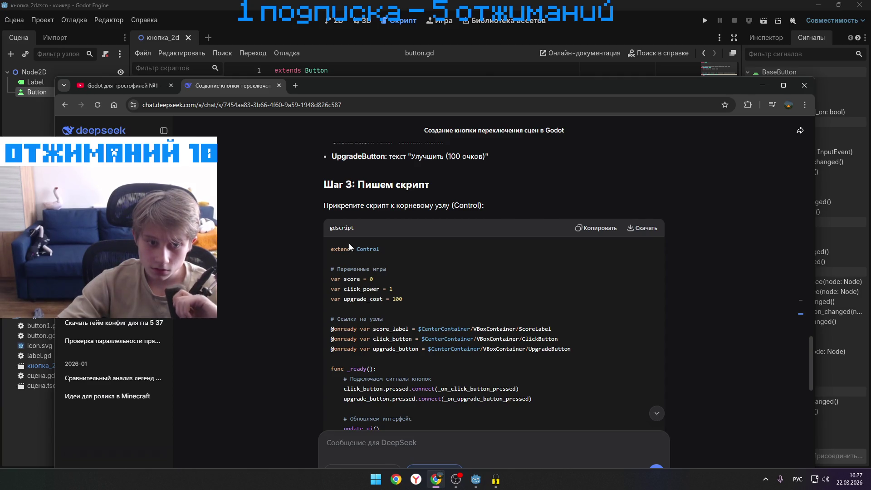
- Select the Step 3 clicker script down to the upgrade_button line and copy it
{"action": "mouse_move", "coordinate": [347, 249]}
{"action": "left_mouse_down"}
{"action": "mouse_move", "coordinate": [437, 276]}
{"action": "mouse_move", "coordinate": [439, 316]}
{"action": "mouse_move", "coordinate": [328, 241]}
{"action": "left_mouse_up"}
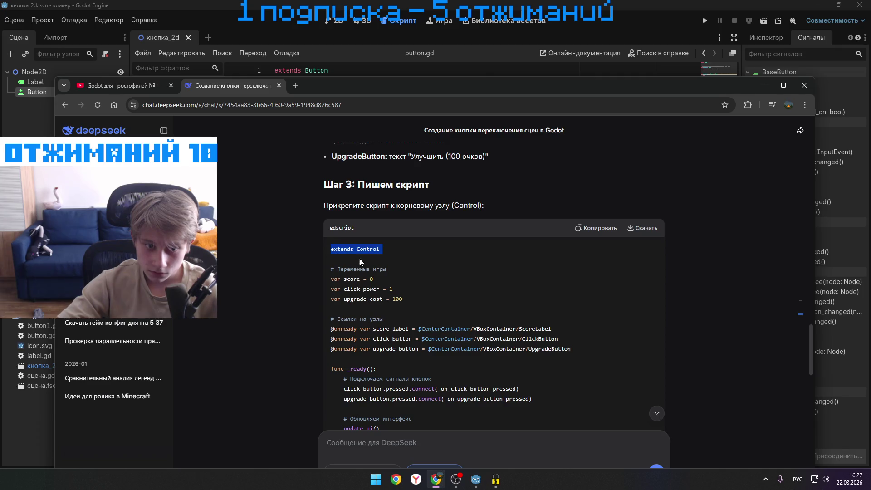
{"action": "mouse_move", "coordinate": [528, 310]}
{"action": "left_mouse_down"}
{"action": "mouse_move", "coordinate": [613, 331]}
{"action": "mouse_move", "coordinate": [621, 386]}
{"action": "mouse_move", "coordinate": [613, 434]}
{"action": "left_mouse_up"}
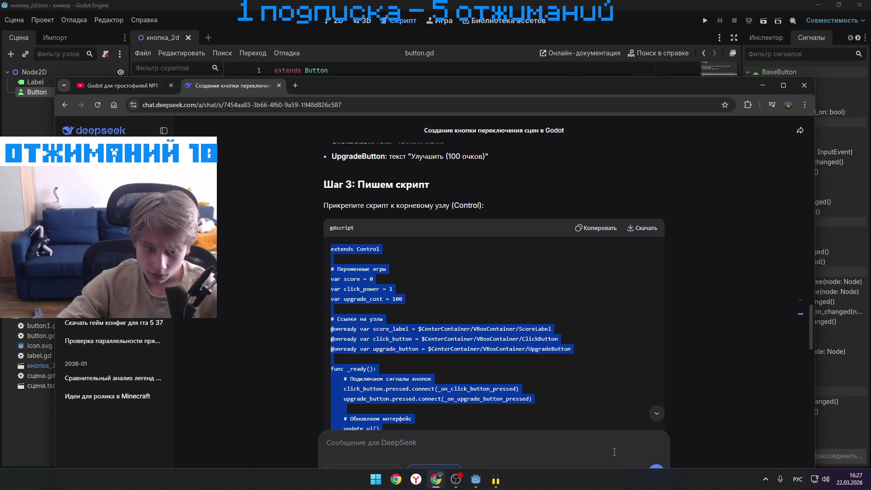
{"action": "mouse_move", "coordinate": [608, 470]}
{"action": "left_mouse_down"}
{"action": "mouse_move", "coordinate": [338, 248]}
{"action": "mouse_move", "coordinate": [529, 412]}
{"action": "mouse_move", "coordinate": [519, 356]}
{"action": "mouse_move", "coordinate": [538, 366]}
{"action": "mouse_move", "coordinate": [450, 338]}
{"action": "mouse_move", "coordinate": [480, 308]}
{"action": "left_mouse_up"}
{"action": "scroll", "coordinate": [519, 356], "scroll_direction": "down", "scroll_amount": 5}
{"action": "scroll", "coordinate": [537, 366], "scroll_direction": "down", "scroll_amount": 9}
{"action": "scroll", "coordinate": [450, 336], "scroll_direction": "down", "scroll_amount": 2}
{"action": "right_click", "coordinate": [480, 308]}
{"action": "left_click", "coordinate": [476, 306]}
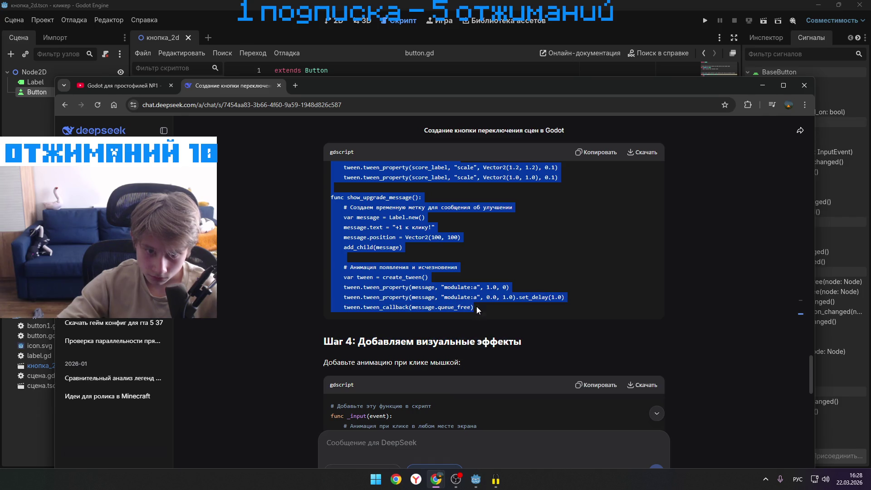
{"action": "left_click", "coordinate": [597, 276]}
- Skim the rest of the reply, then bring the Godot editor back to the front
{"action": "scroll", "coordinate": [589, 281], "scroll_direction": "down", "scroll_amount": 2}
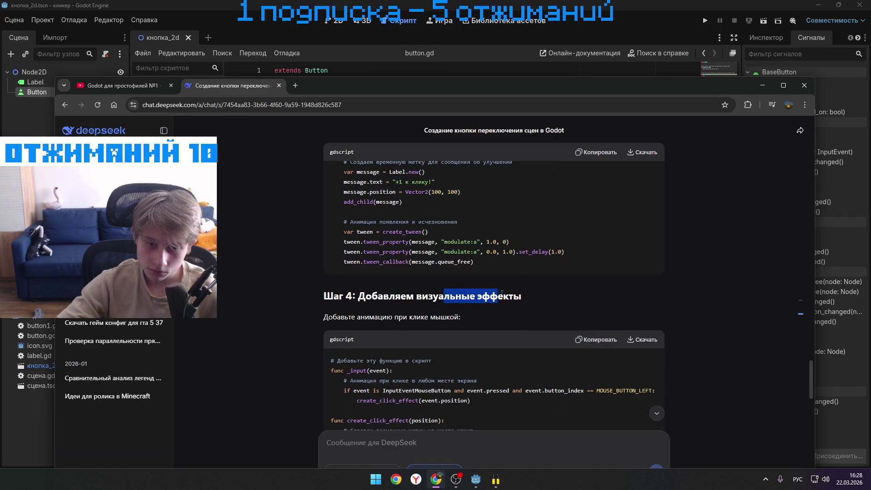
{"action": "scroll", "coordinate": [542, 301], "scroll_direction": "down", "scroll_amount": 3}
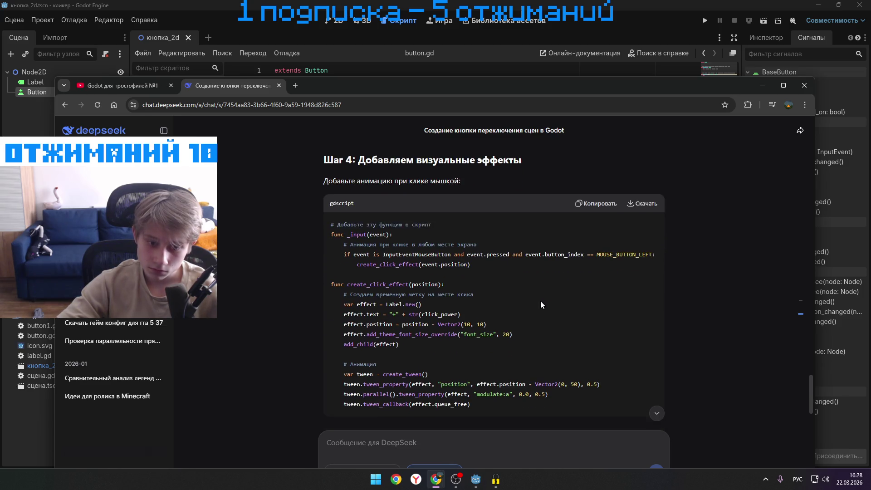
{"action": "scroll", "coordinate": [540, 302], "scroll_direction": "down", "scroll_amount": 2}
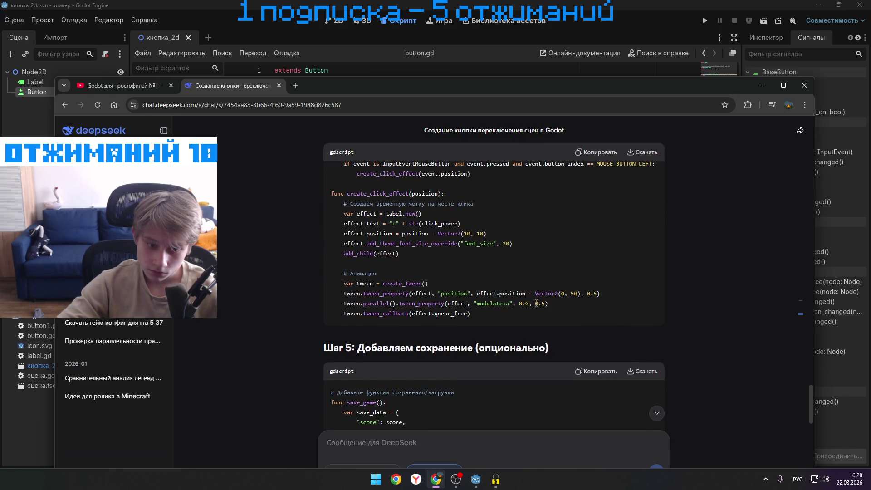
{"action": "scroll", "coordinate": [536, 303], "scroll_direction": "up", "scroll_amount": 15}
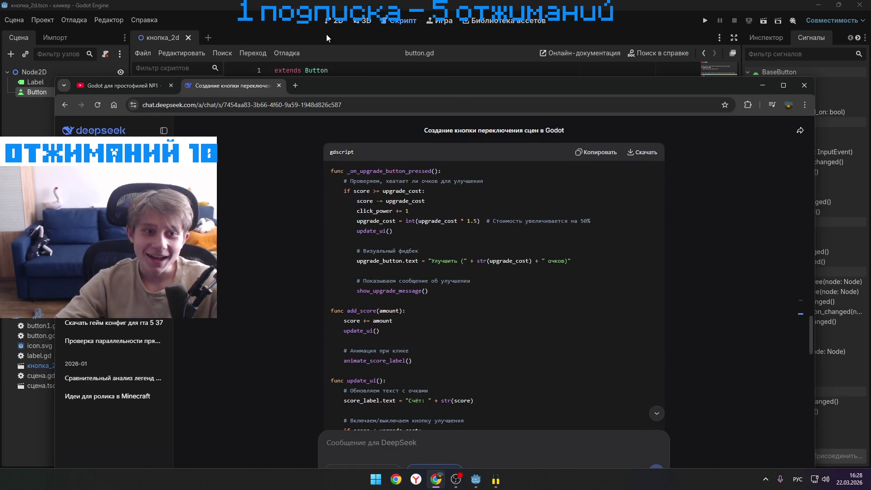
{"action": "left_click", "coordinate": [326, 34]}
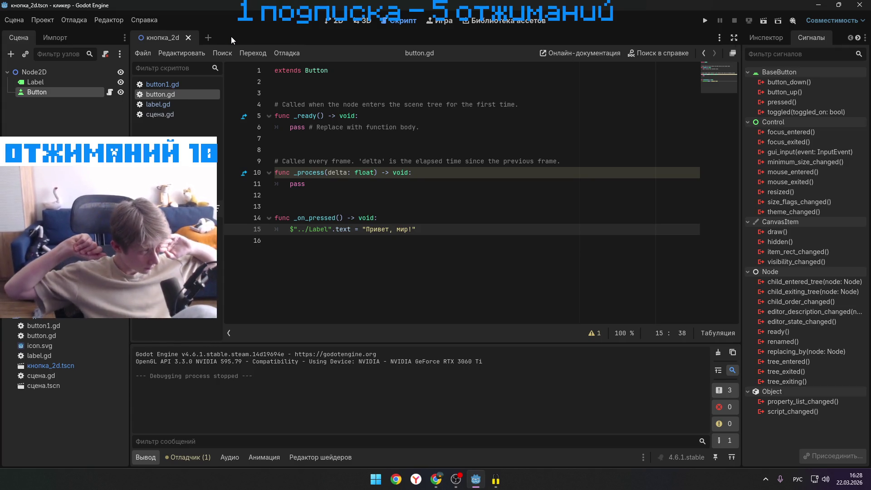
- Check label.gd and button.gd, then select the Label node and show its Inspector properties
{"action": "left_click", "coordinate": [161, 105]}
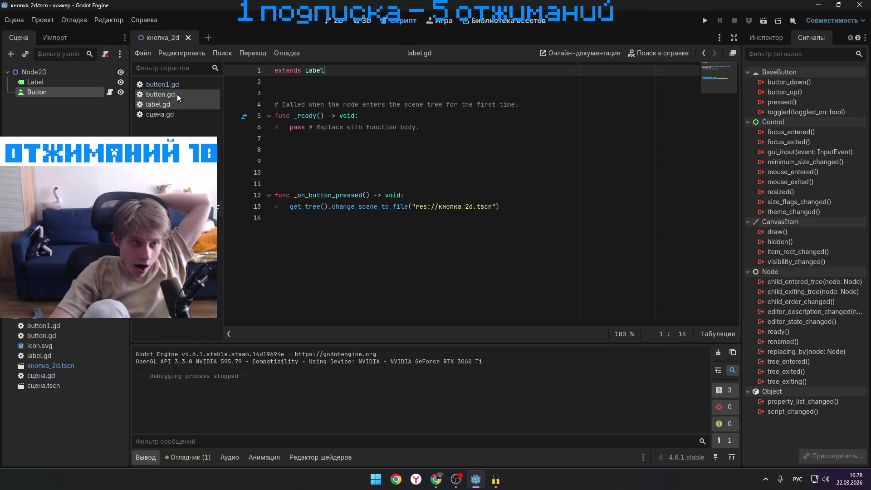
{"action": "left_click", "coordinate": [177, 94]}
{"action": "left_click", "coordinate": [49, 83]}
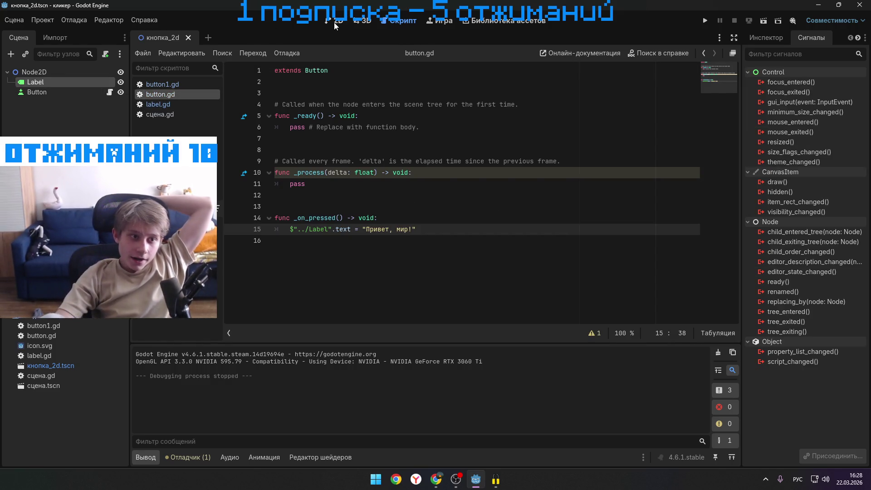
{"action": "left_click", "coordinate": [334, 22]}
{"action": "left_click", "coordinate": [385, 21]}
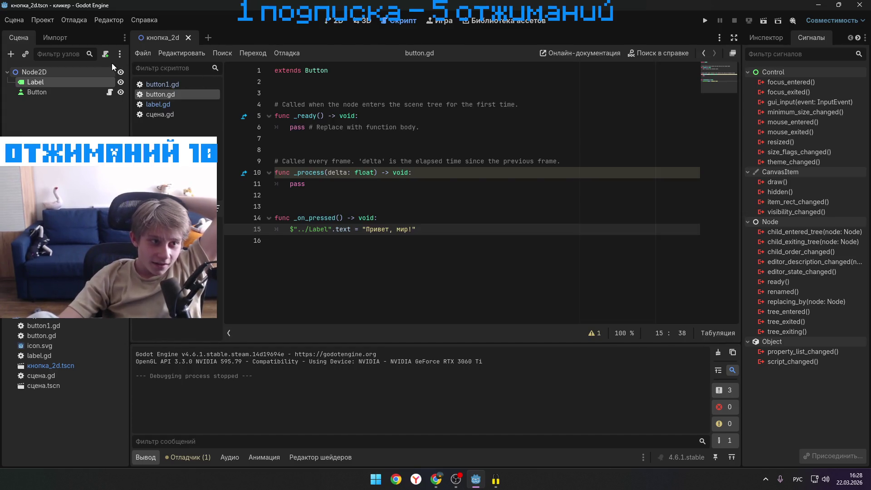
{"action": "left_click", "coordinate": [786, 40]}
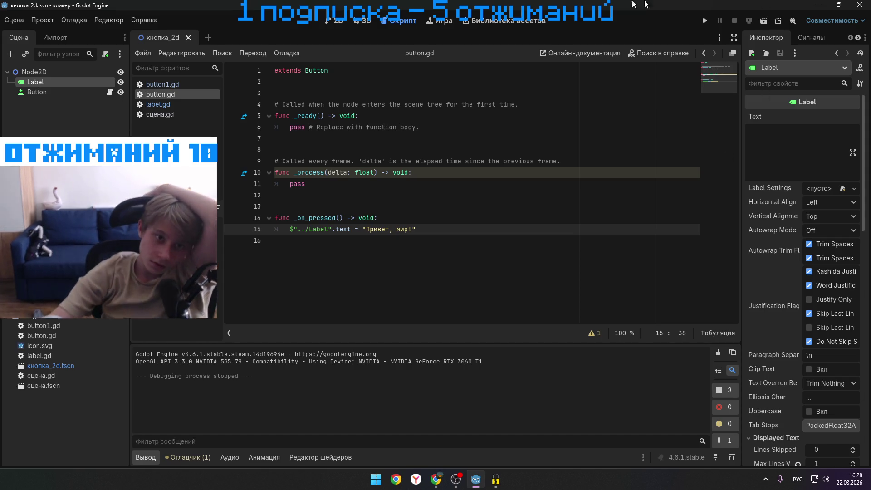
- Drag the Label left to position (94, 51) and run the clicker game
{"action": "left_click", "coordinate": [336, 20]}
{"action": "mouse_move", "coordinate": [499, 149]}
{"action": "left_mouse_down"}
{"action": "mouse_move", "coordinate": [431, 162]}
{"action": "mouse_move", "coordinate": [412, 136]}
{"action": "mouse_move", "coordinate": [408, 150]}
{"action": "mouse_move", "coordinate": [394, 152]}
{"action": "left_mouse_up"}
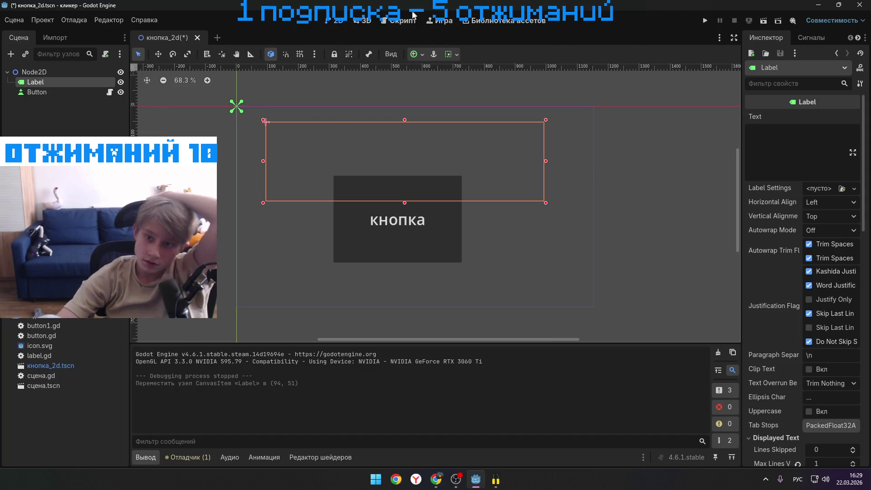
{"action": "left_click", "coordinate": [403, 20]}
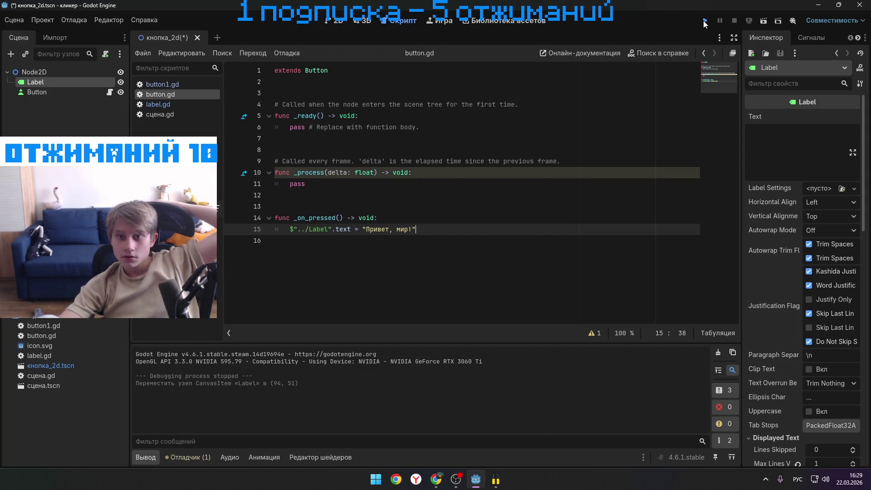
{"action": "left_click", "coordinate": [704, 20]}
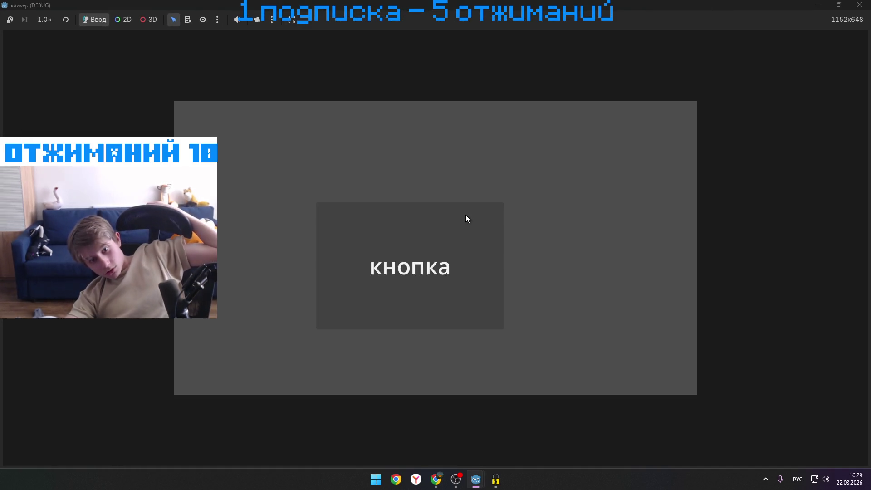
- Press the кнопка button in the running clicker game, then close the game window
{"action": "left_click", "coordinate": [462, 219]}
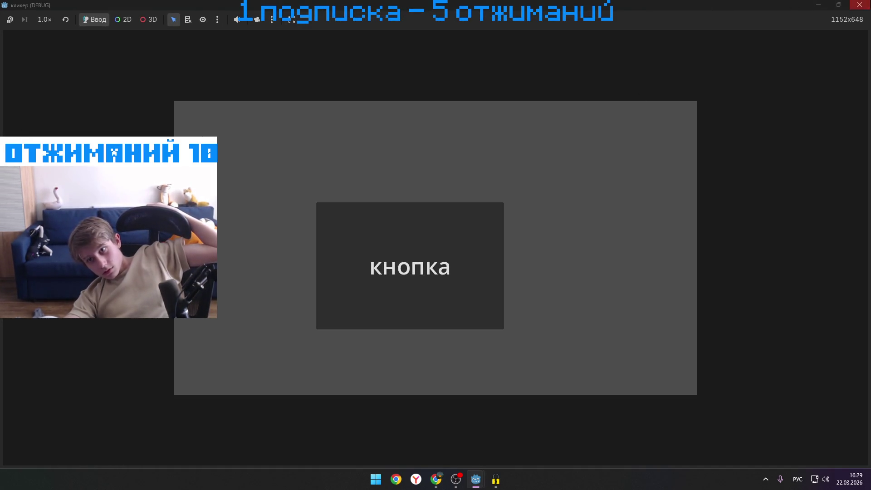
{"action": "left_click", "coordinate": [860, 5]}
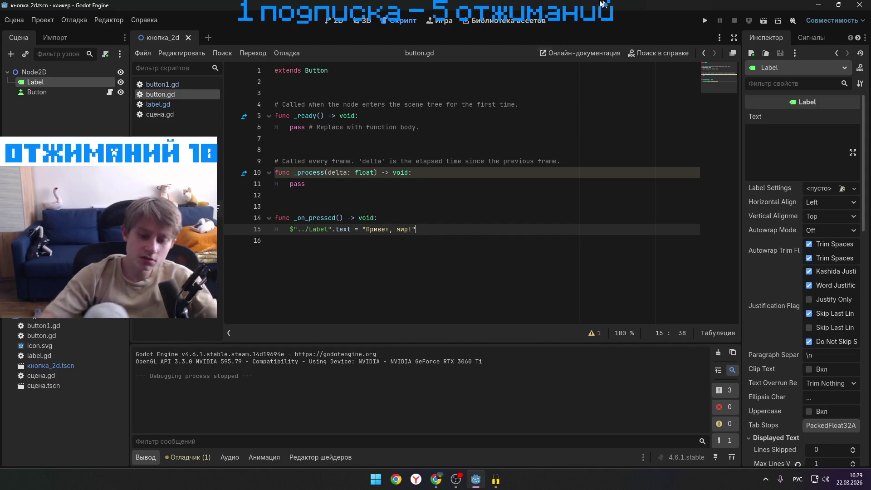
{"action": "mouse_move", "coordinate": [436, 478]}
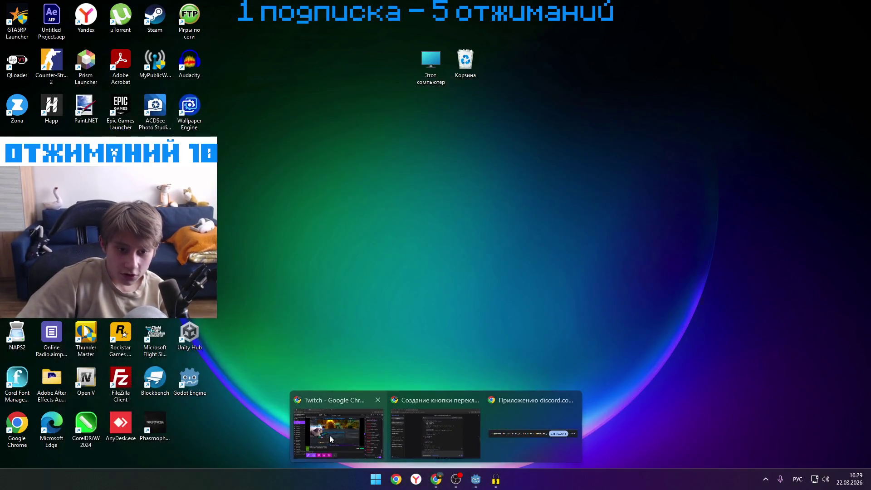
{"action": "left_click", "coordinate": [329, 434]}
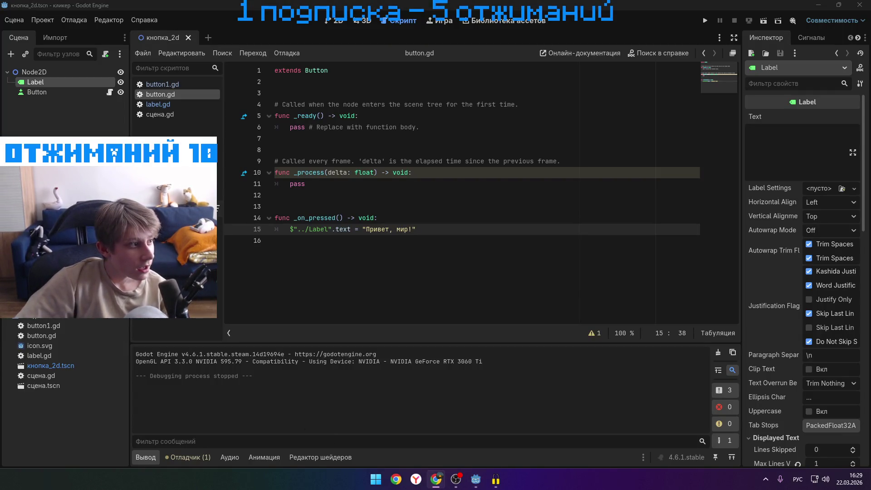